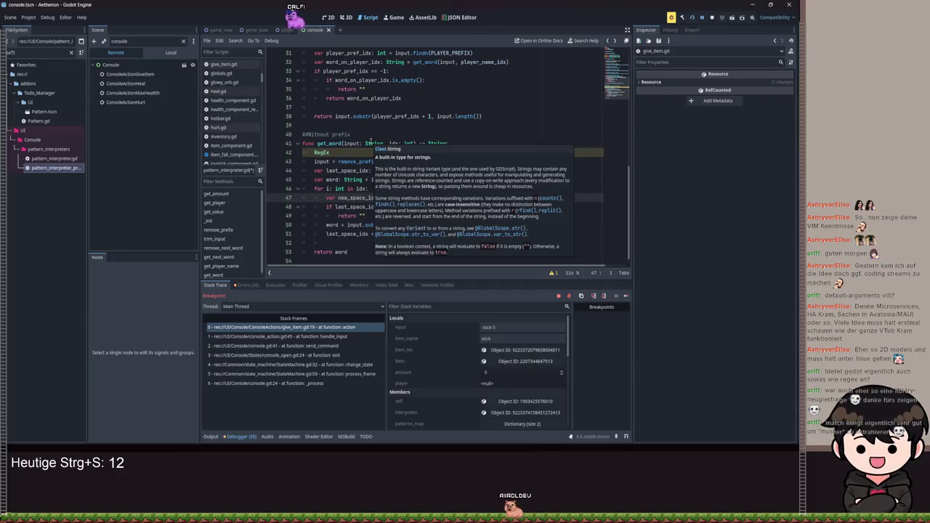
# Step: Inspect the RegEx line, get_word's idx parameter and the player_name_idx declaration on line 5
pyautogui.click(327, 153)
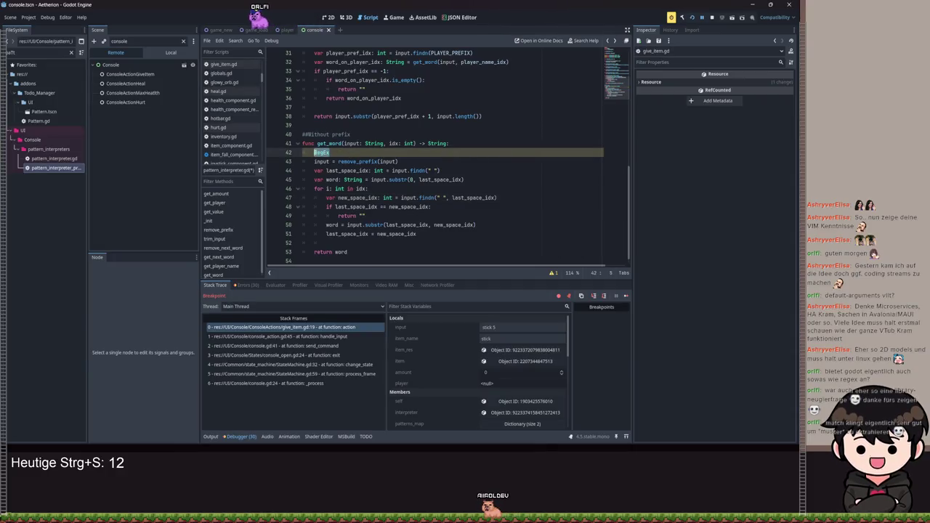
pyautogui.moveTo(327, 152)
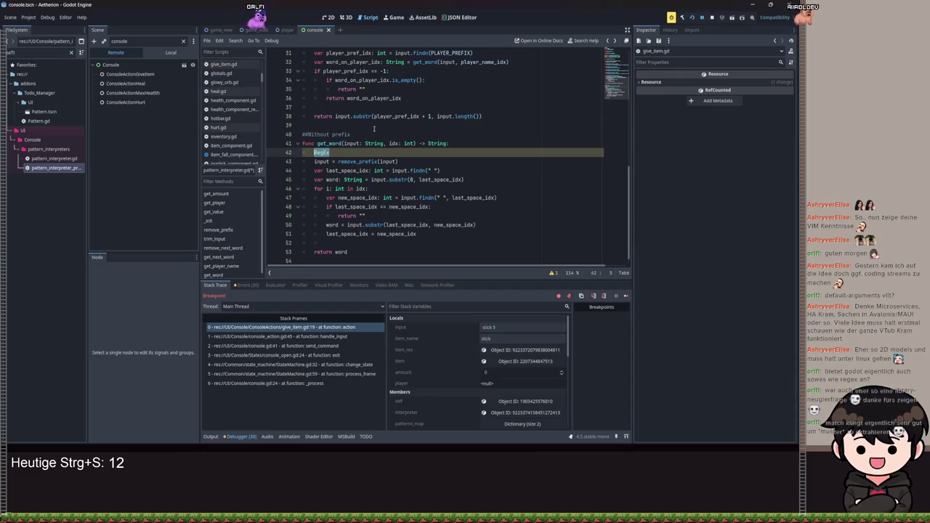
pyautogui.moveTo(415, 143); pyautogui.dragTo(388, 144)
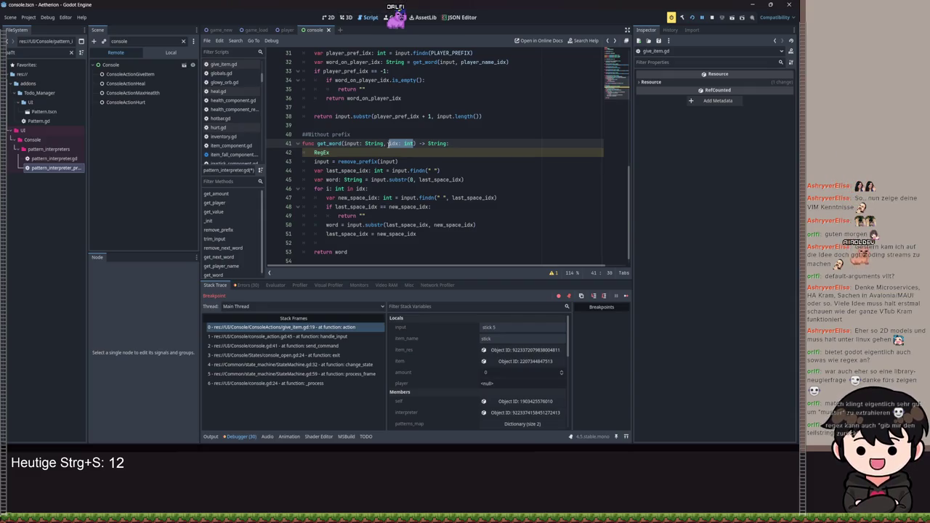
pyautogui.scroll(10, 389, 143)
pyautogui.tripleClick(353, 89)
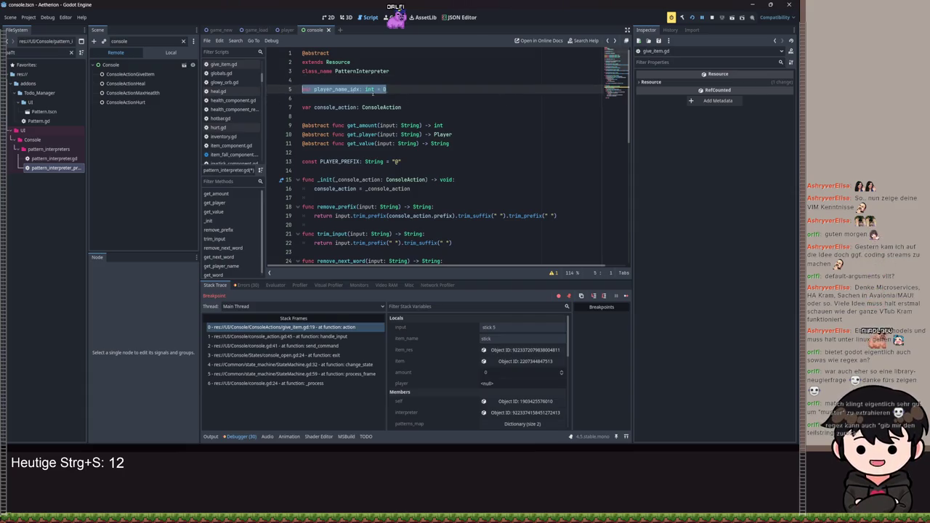
pyautogui.click(448, 91)
pyautogui.scroll(-2, 453, 102)
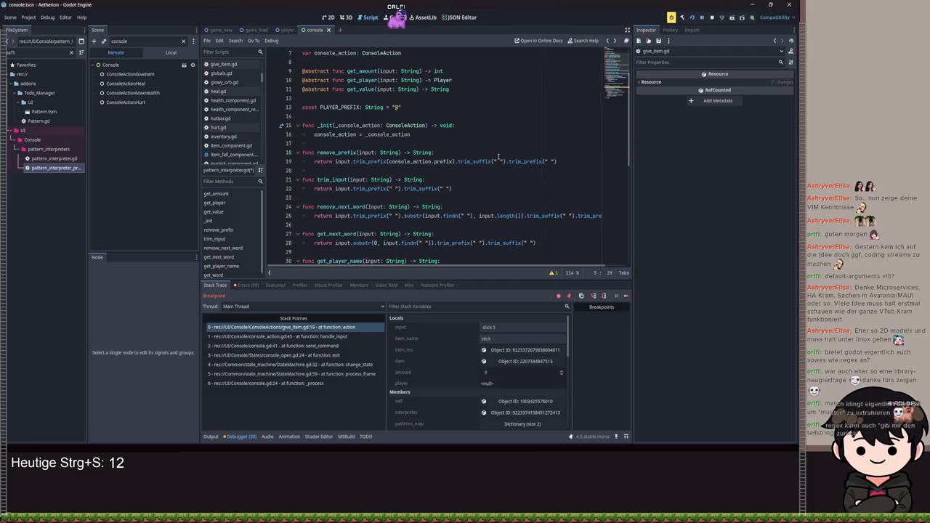
pyautogui.scroll(2, 407, 97)
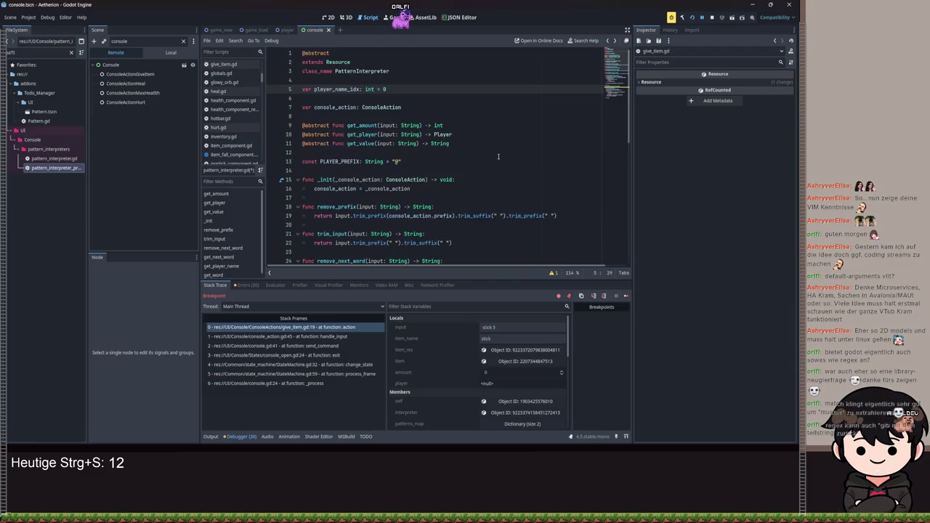
pyautogui.click(450, 98)
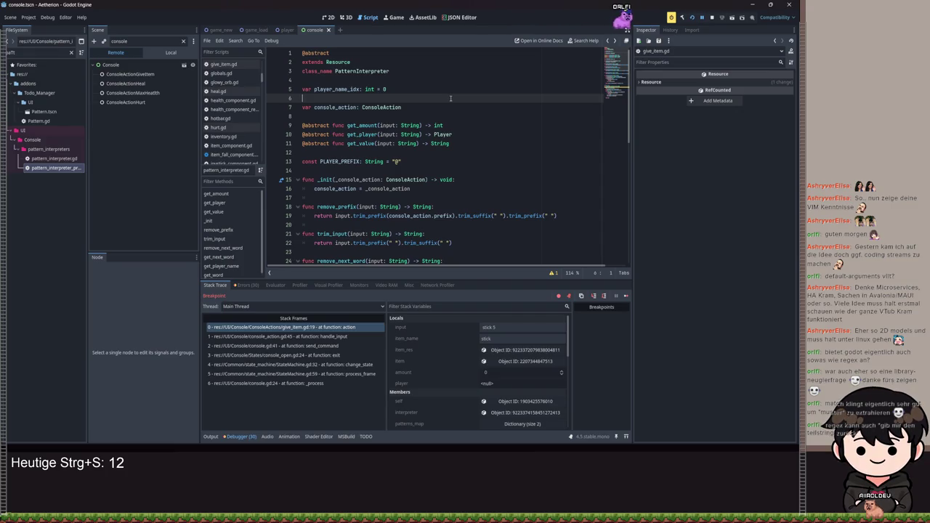
# Step: Scroll through the helper methods and select get_next_word's input parameter on line 27
pyautogui.scroll(-6, 451, 98)
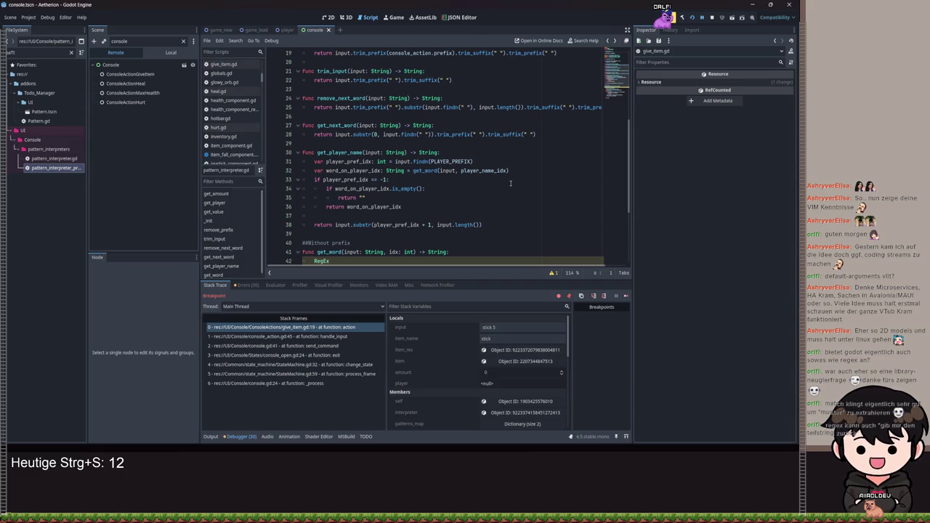
pyautogui.scroll(-4, 510, 183)
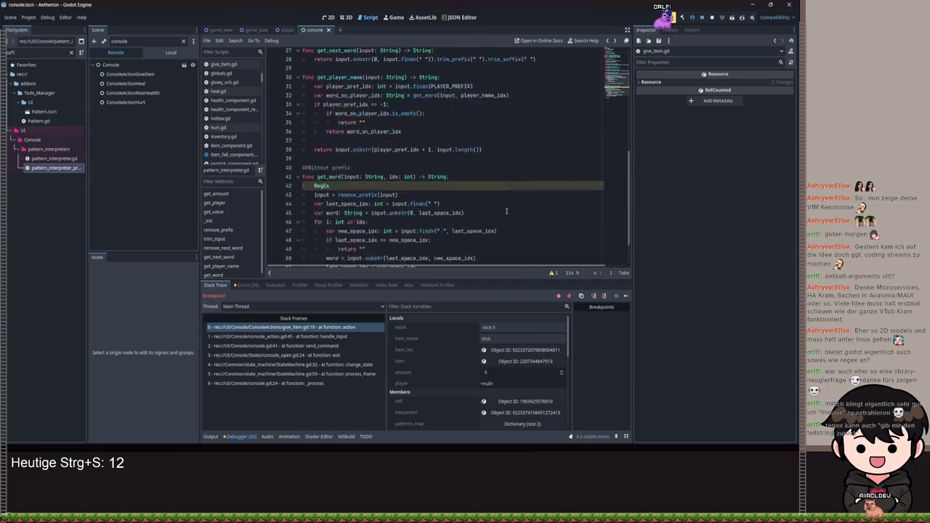
pyautogui.scroll(3, 476, 212)
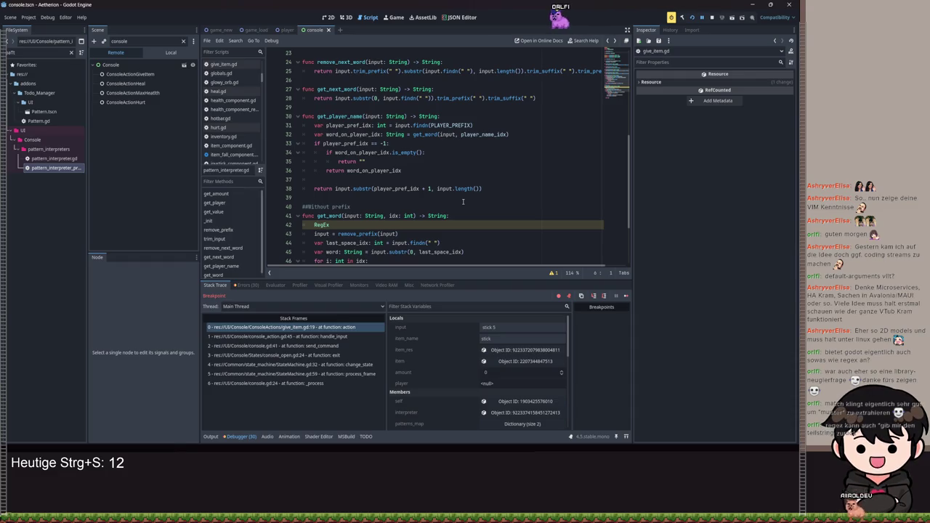
pyautogui.scroll(-2, 462, 201)
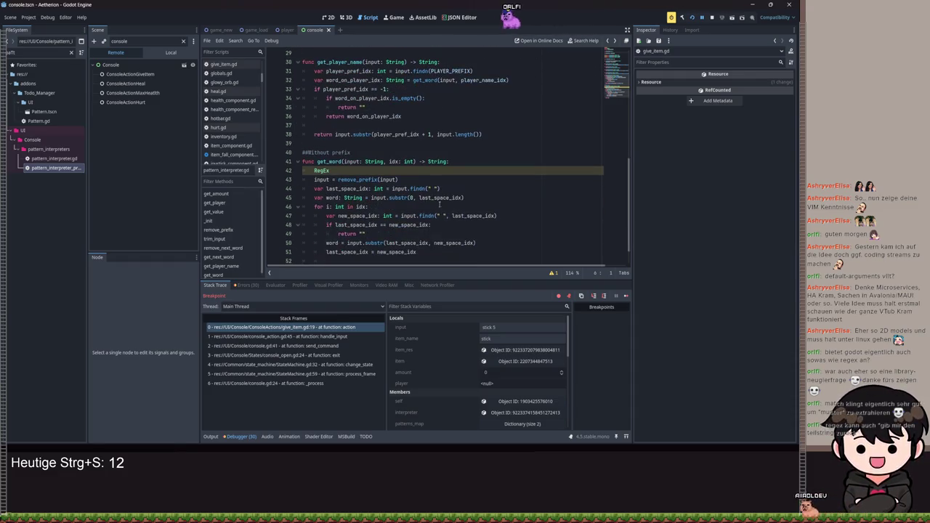
pyautogui.scroll(4, 478, 201)
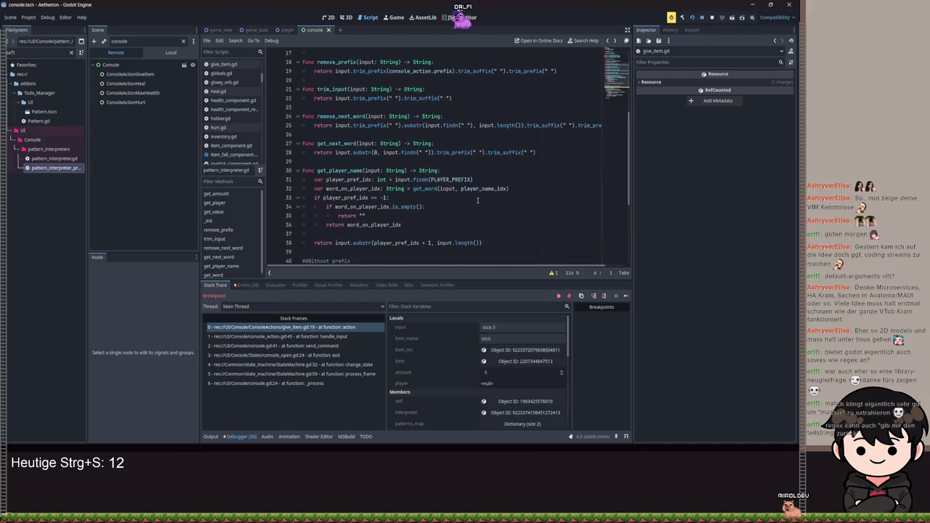
pyautogui.scroll(2, 458, 194)
pyautogui.scroll(-2, 422, 191)
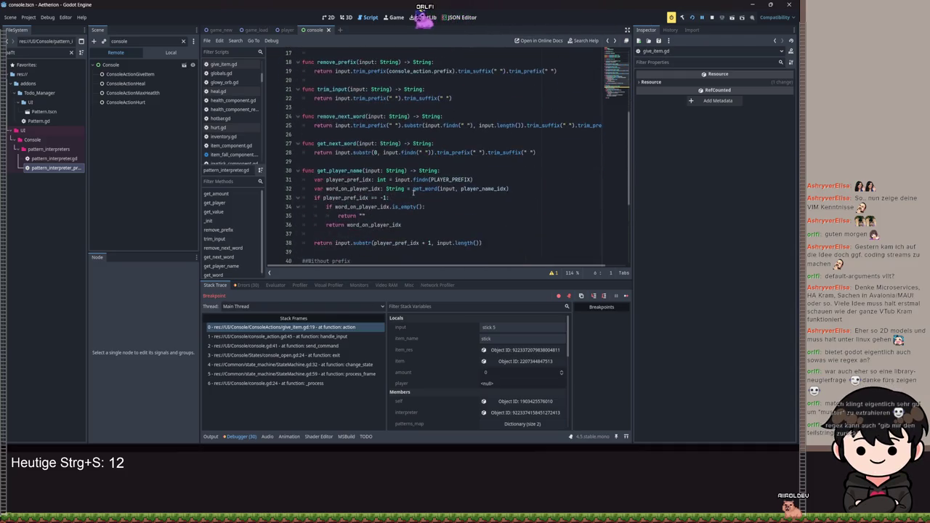
pyautogui.scroll(-1, 405, 187)
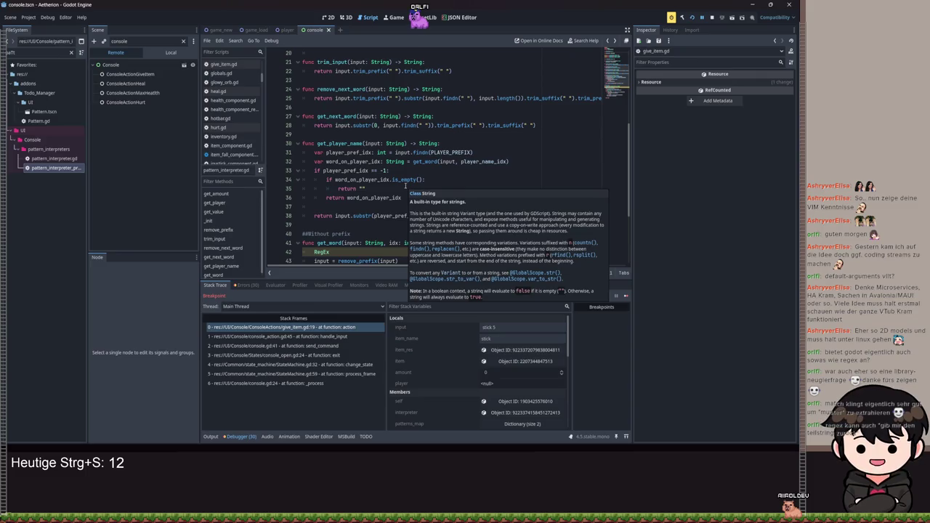
pyautogui.scroll(-3, 407, 187)
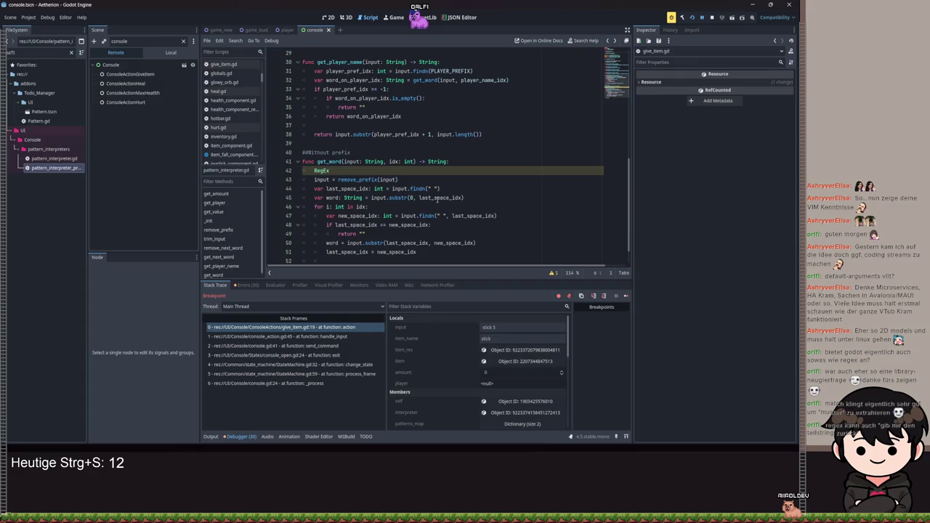
pyautogui.scroll(4, 436, 204)
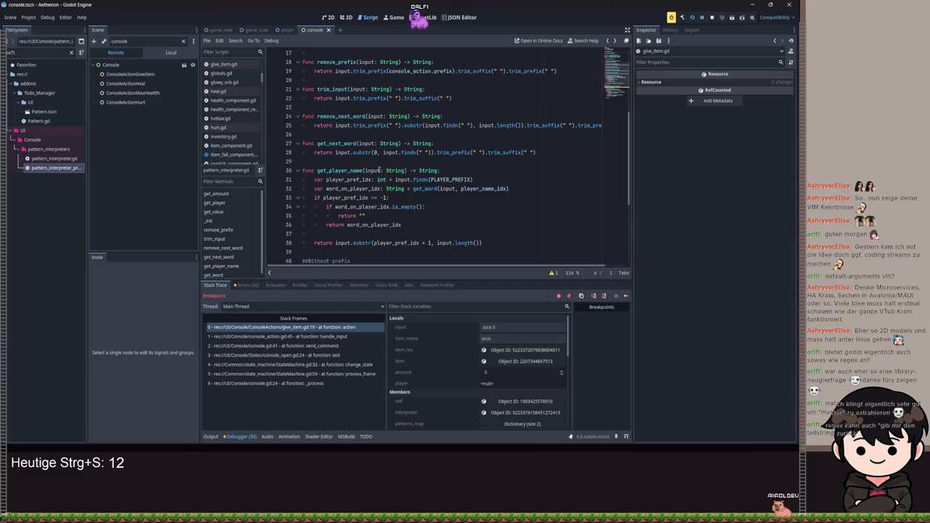
pyautogui.click(366, 144)
pyautogui.doubleClick(366, 144)
# Step: Switch the Scene dock from the remote tree to the Local scene tree
pyautogui.moveTo(420, 179)
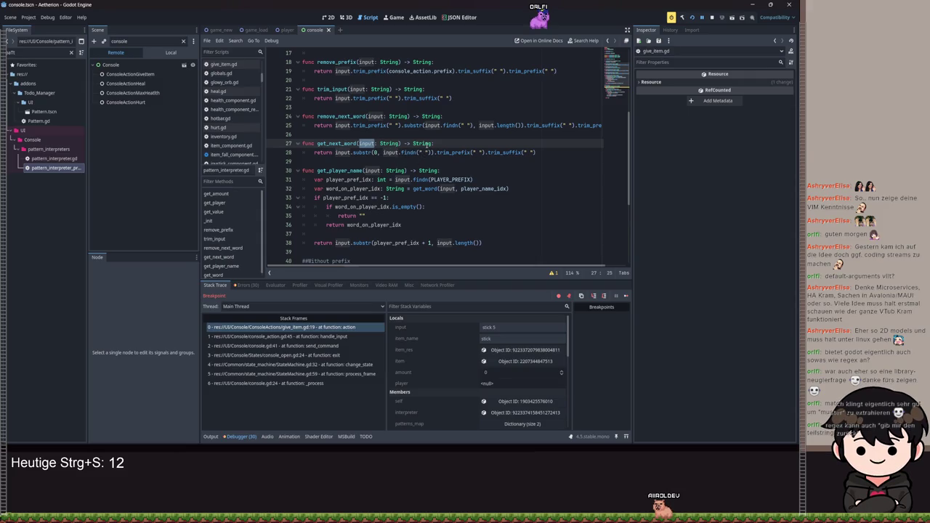
pyautogui.moveTo(426, 145)
pyautogui.scroll(5, 452, 191)
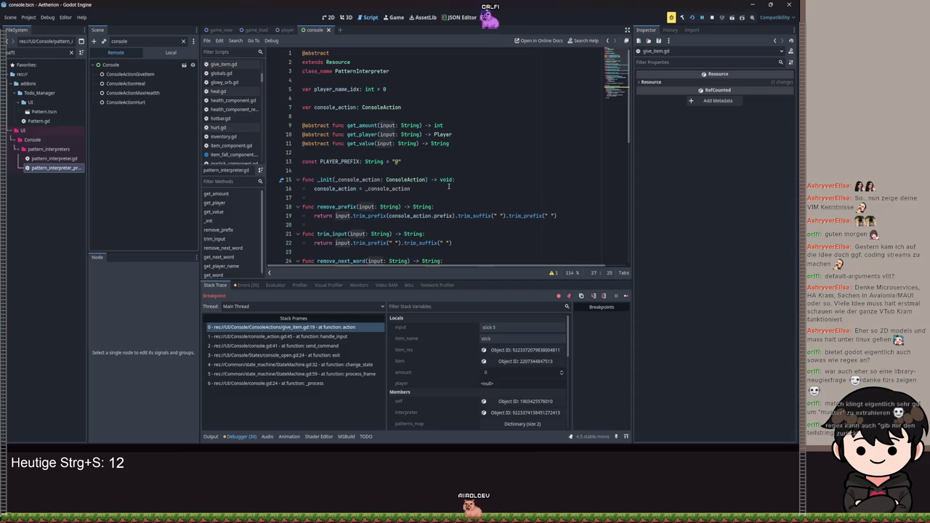
pyautogui.click(170, 52)
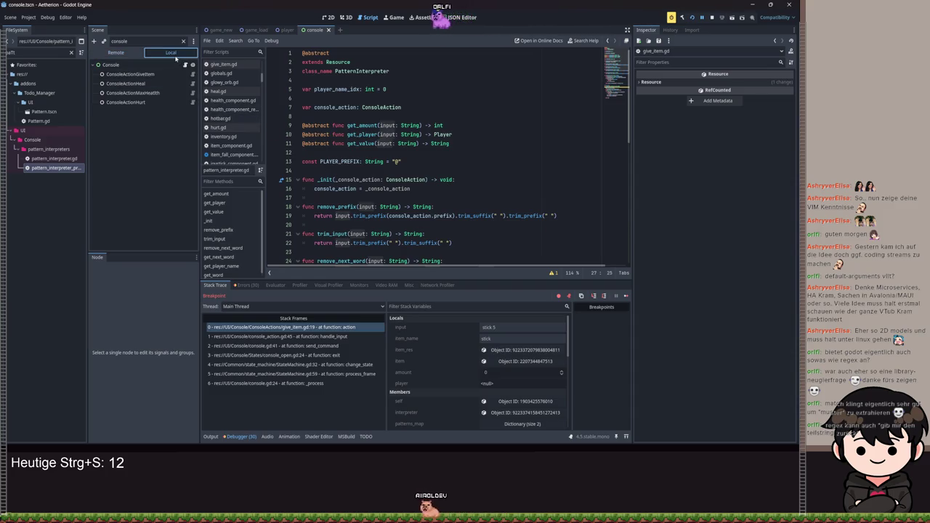
pyautogui.click(193, 75)
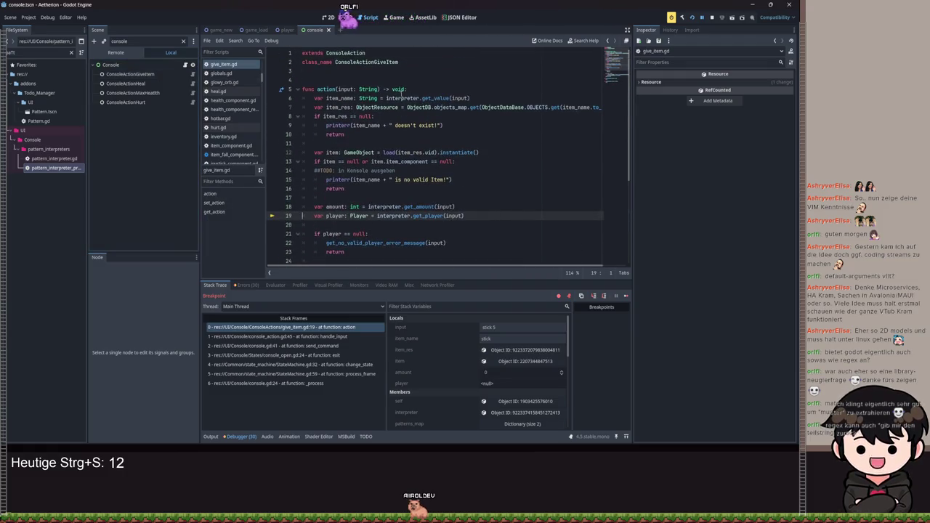
pyautogui.keyDown('ctrl'); pyautogui.click(338, 52); pyautogui.keyUp('ctrl')
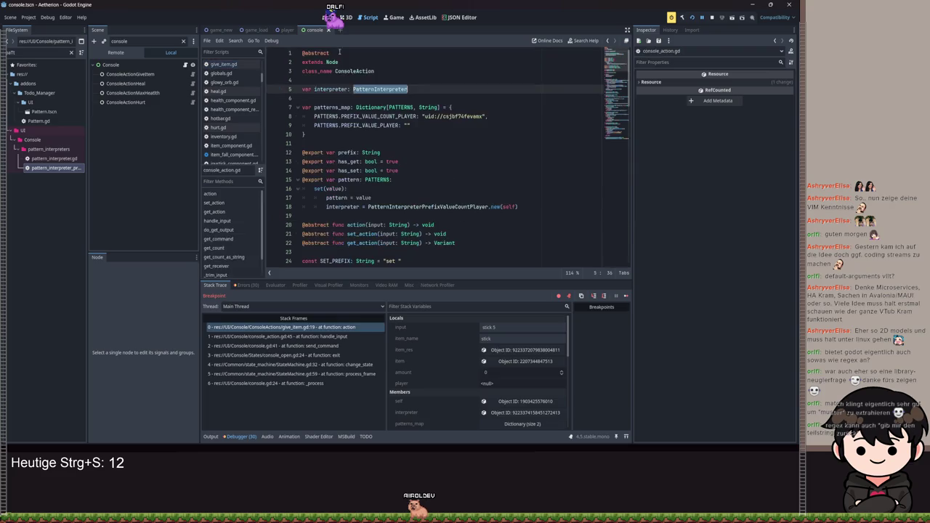
pyautogui.scroll(-3, 383, 159)
pyautogui.scroll(-5, 385, 168)
pyautogui.scroll(8, 396, 157)
pyautogui.scroll(-4, 407, 145)
pyautogui.scroll(-3, 408, 145)
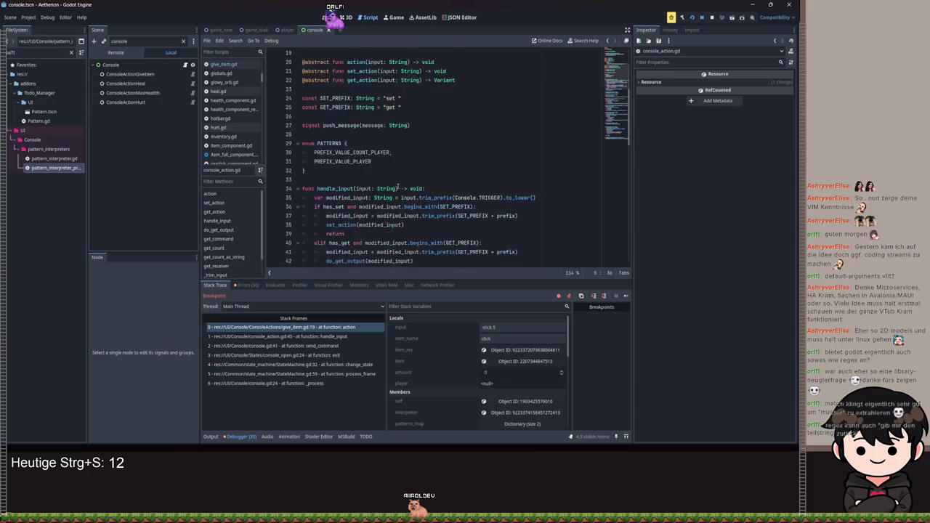
pyautogui.click(439, 163)
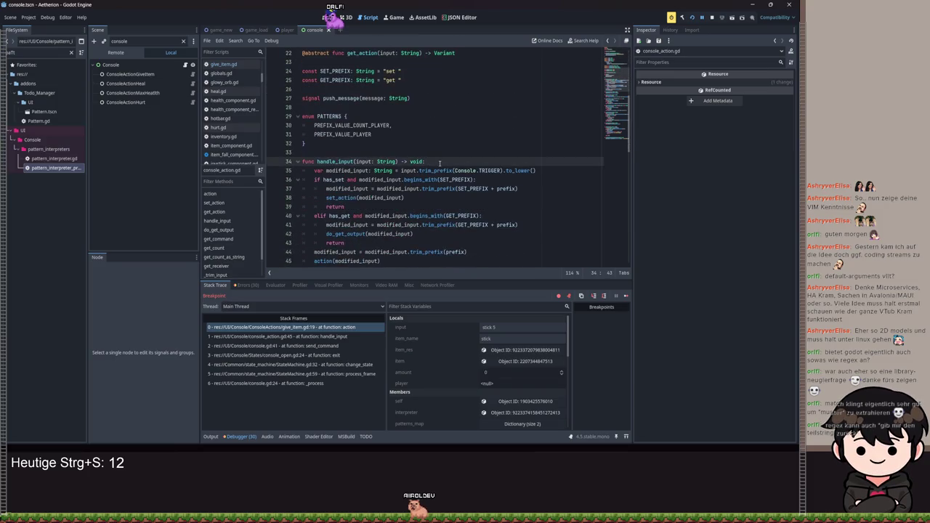
pyautogui.press('Return')
pyautogui.scroll(1, 437, 162)
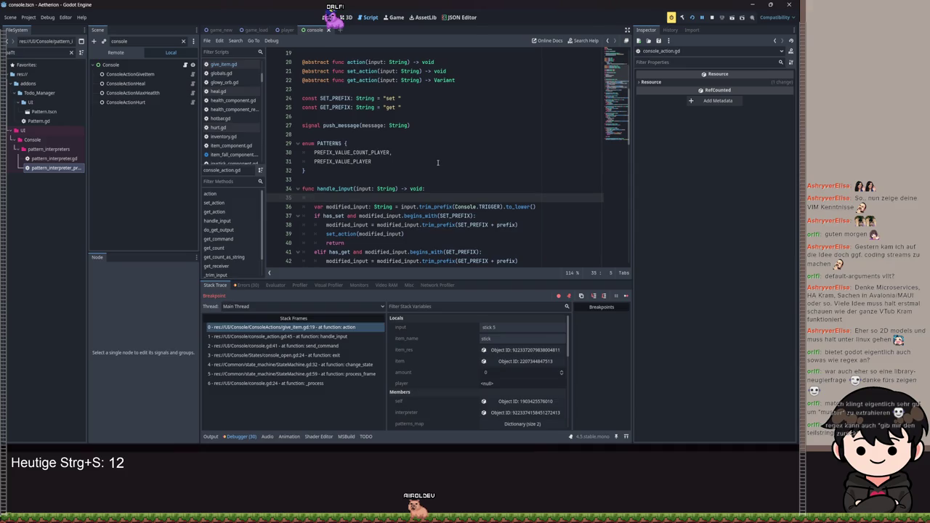
pyautogui.write('p')
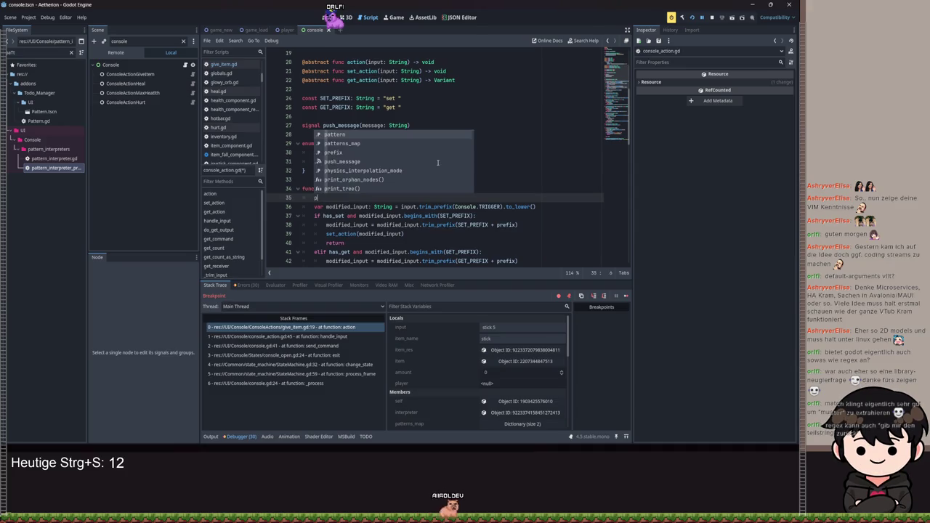
pyautogui.hotkey('alt', 'Left')
pyautogui.hotkey('alt', 'Left')
pyautogui.hotkey('alt', 'Left')
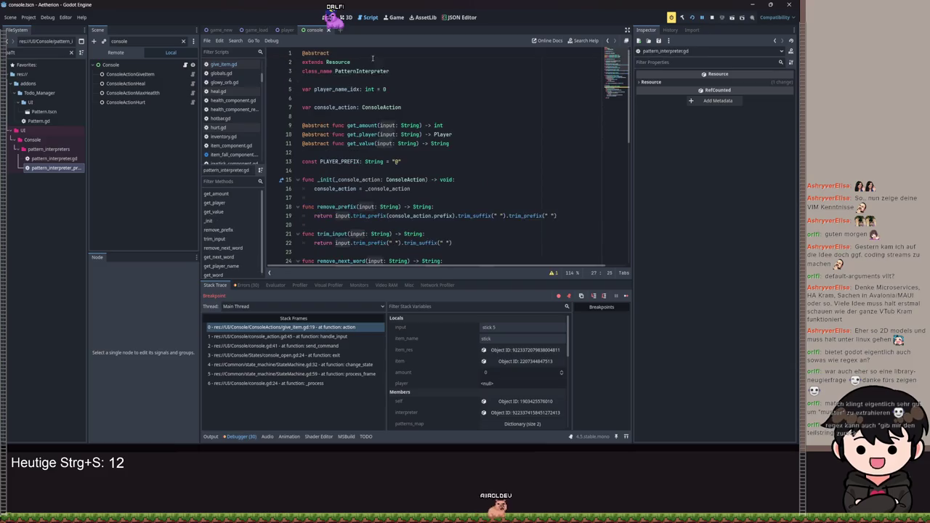
pyautogui.scroll(-10, 378, 182)
# Step: Add a compile_input(input: String) -> void stub at the end of pattern_interpreter.gd and save
pyautogui.click(344, 256)
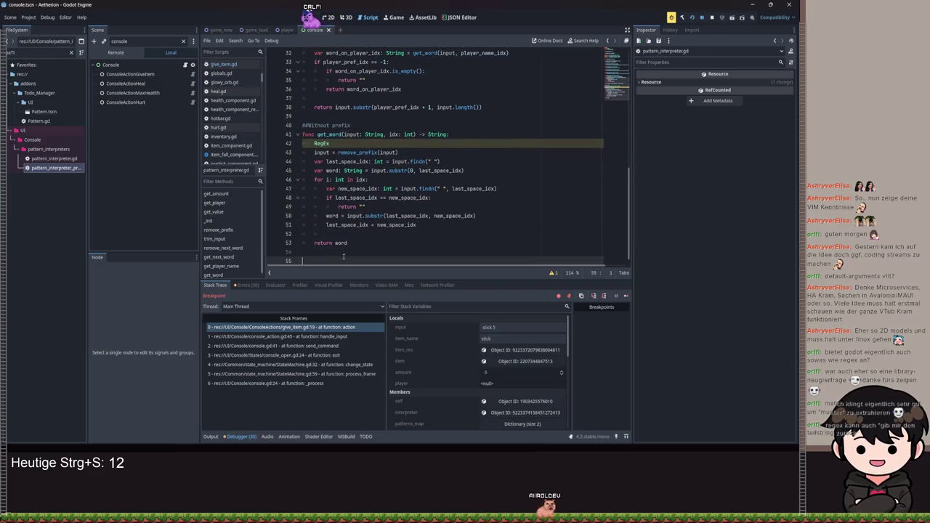
pyautogui.write('func compi')
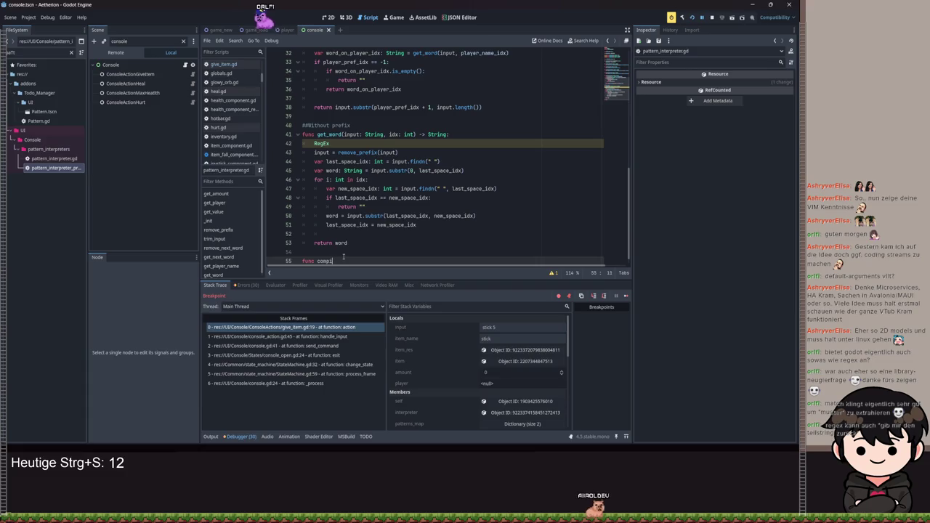
pyautogui.write('le_input(')
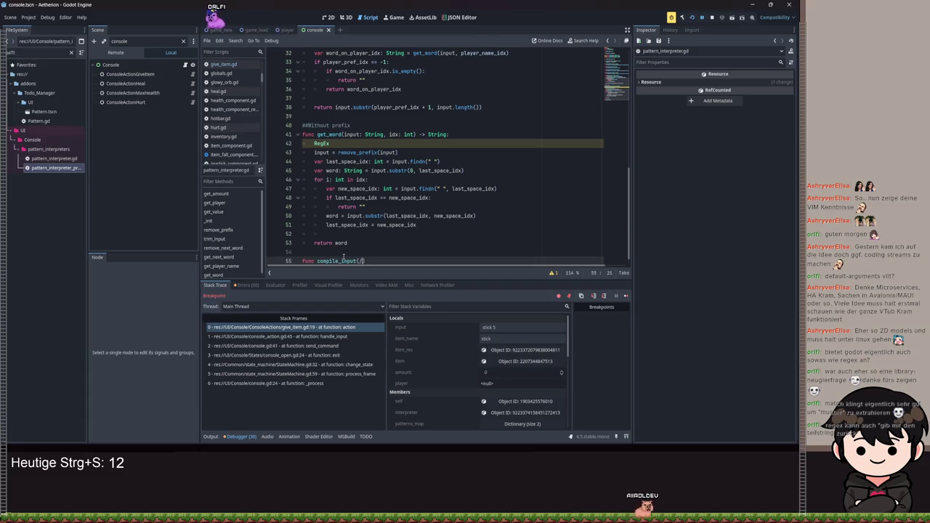
pyautogui.write('input: String')
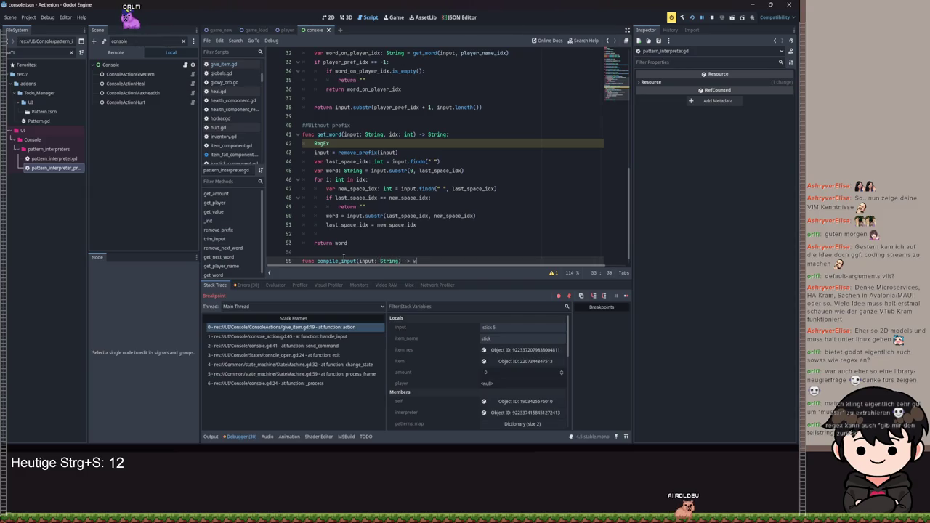
pyautogui.write('d:')
pyautogui.press('Return')
pyautogui.write('pass')
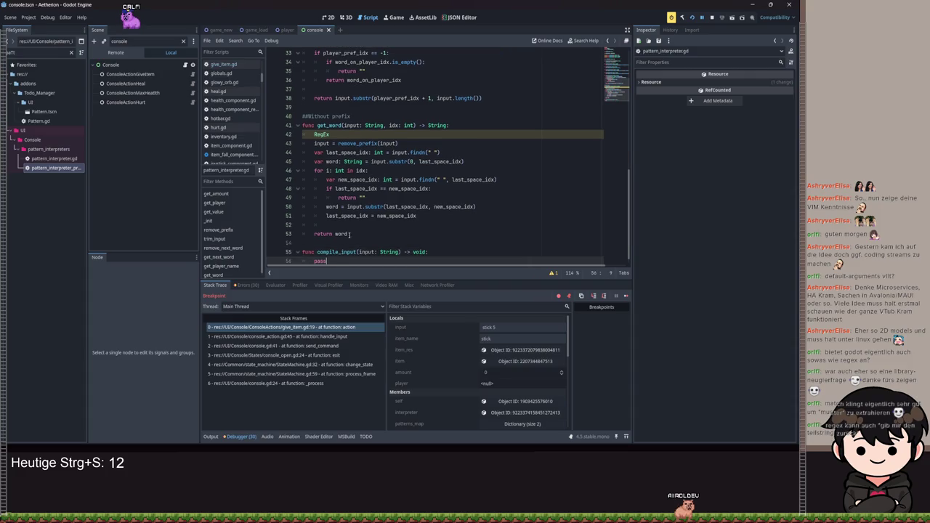
pyautogui.hotkey('ctrl', 's')
# Step: Remove the stray RegEx line and save the script again
pyautogui.hotkey('ctrl', 'z')
pyautogui.hotkey('ctrl', 's')
pyautogui.hotkey('ctrl', 's')
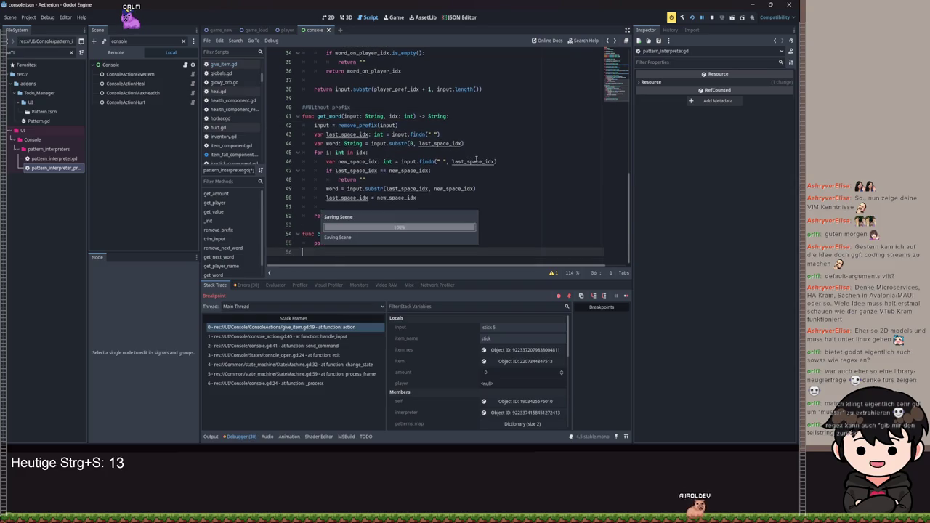
pyautogui.hotkey('ctrl', 'z')
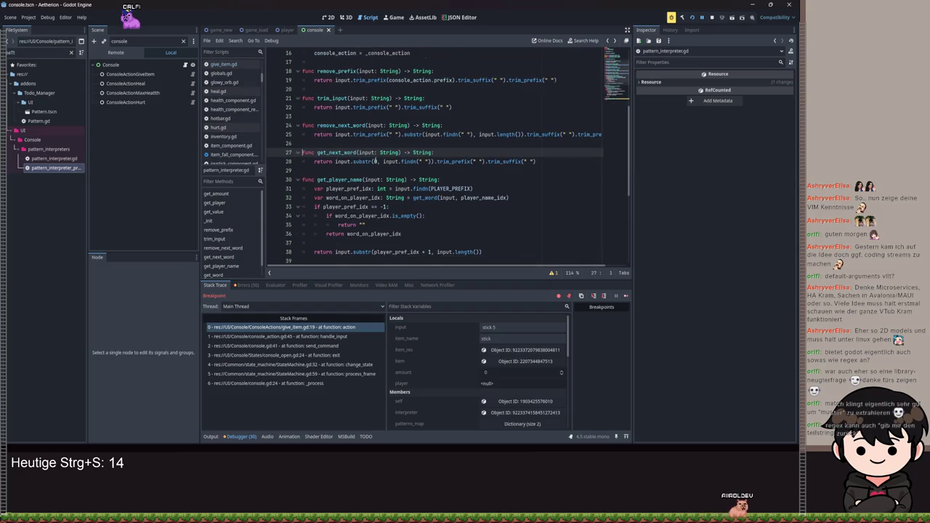
pyautogui.hotkey('alt', 'Left')
# Step: Add an 'if pattern == null: return' guard at the top of handle_input
pyautogui.scroll(-7, 365, 152)
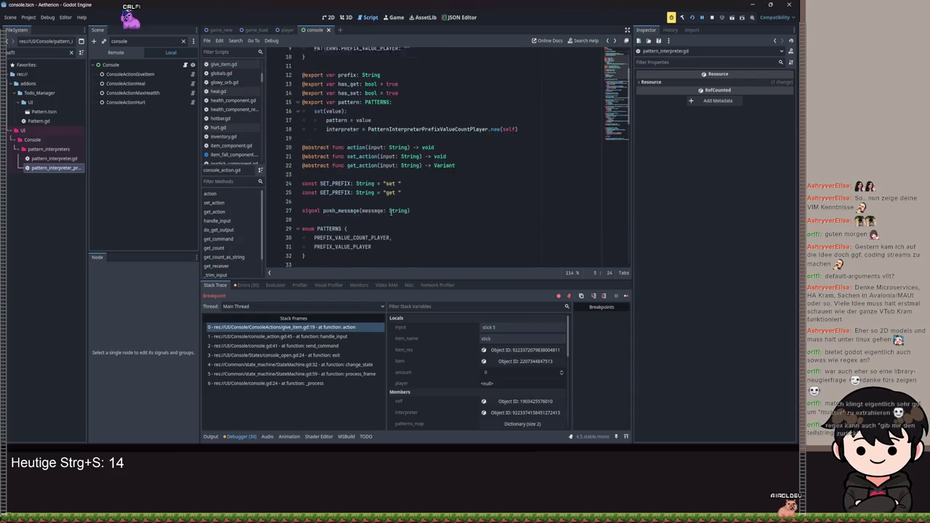
pyautogui.click(354, 143)
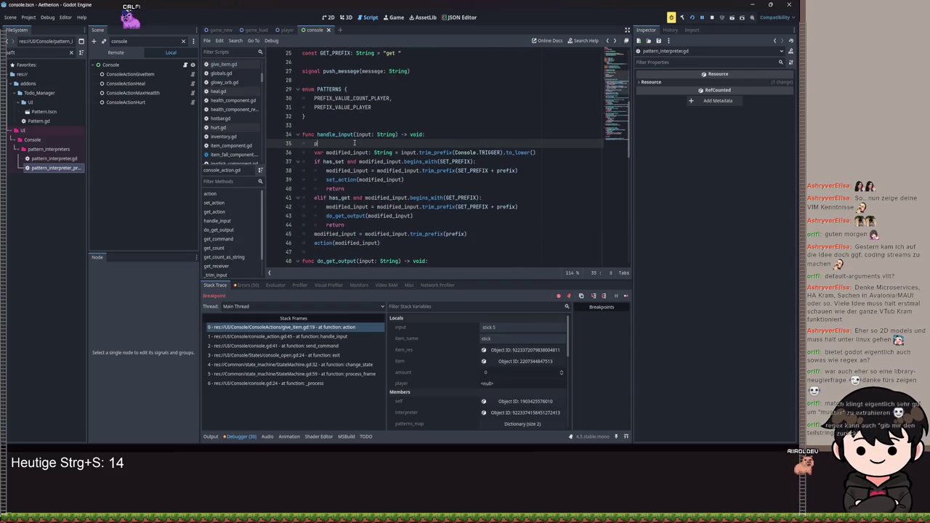
pyautogui.write('pat')
pyautogui.press('BackSpace')
pyautogui.press('BackSpace')
pyautogui.press('BackSpace')
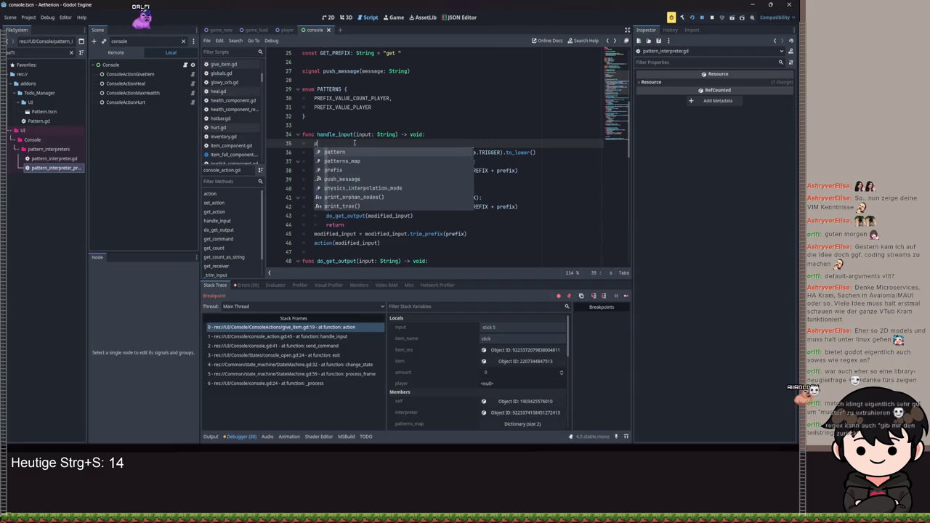
pyautogui.write('if pa')
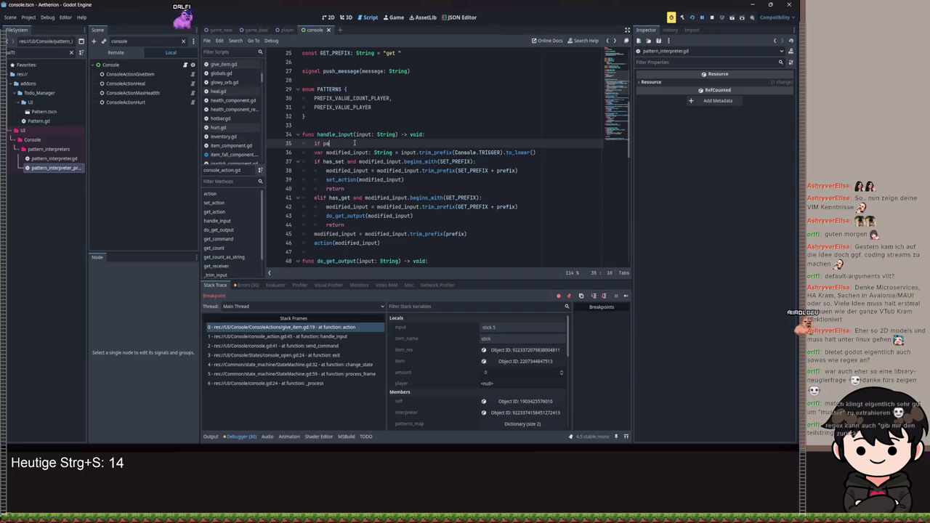
pyautogui.write('ttern == null:')
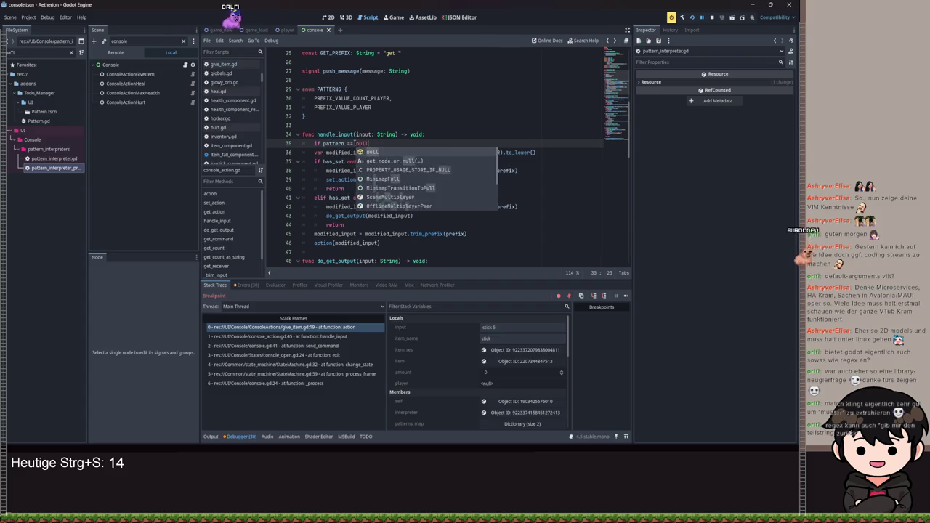
pyautogui.press('Return')
pyautogui.write('return')
pyautogui.press('Return')
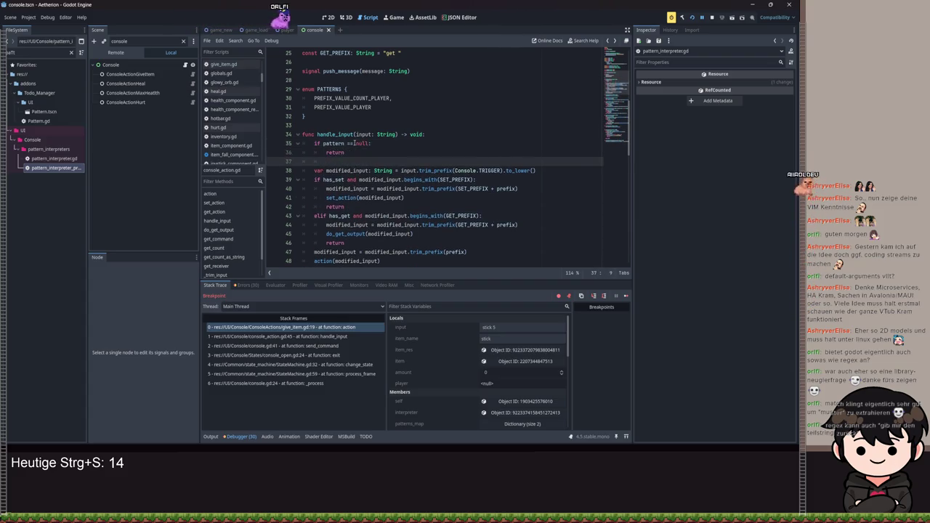
pyautogui.write('p')
pyautogui.press('BackSpace')
pyautogui.write('pattern')
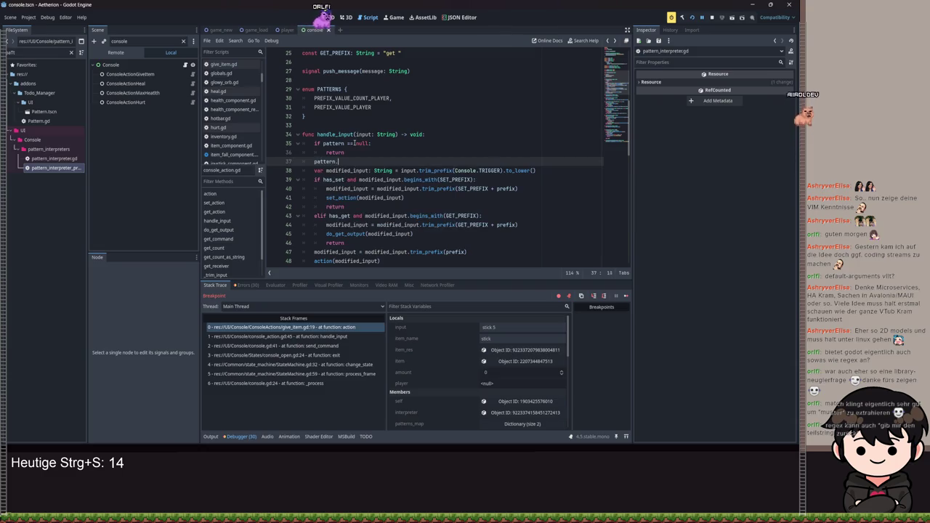
# Step: Rename pattern to interpreter, call interpreter.compile_input(input), and save console_action.gd
pyautogui.scroll(6, 354, 144)
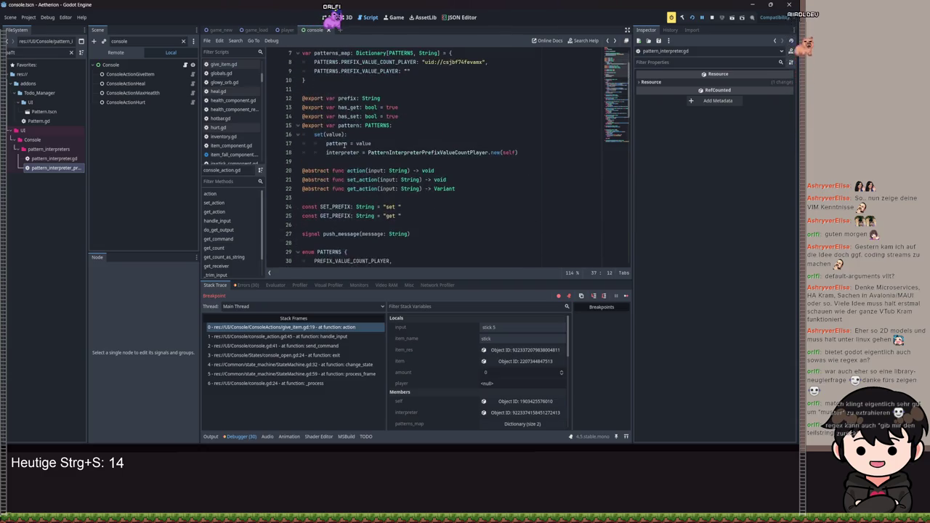
pyautogui.scroll(2, 354, 114)
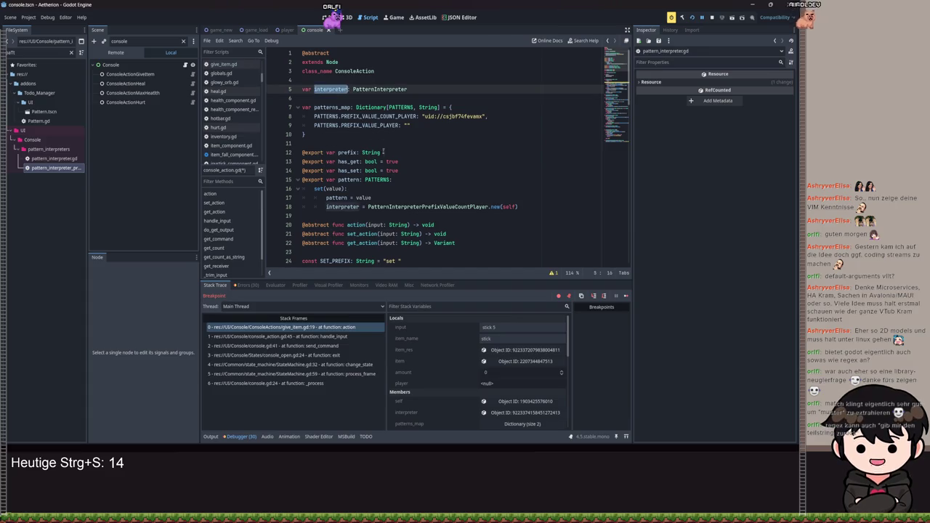
pyautogui.scroll(-5, 375, 224)
pyautogui.doubleClick(331, 224)
pyautogui.write('interpreter')
pyautogui.doubleClick(324, 243)
pyautogui.write('interpreter.co')
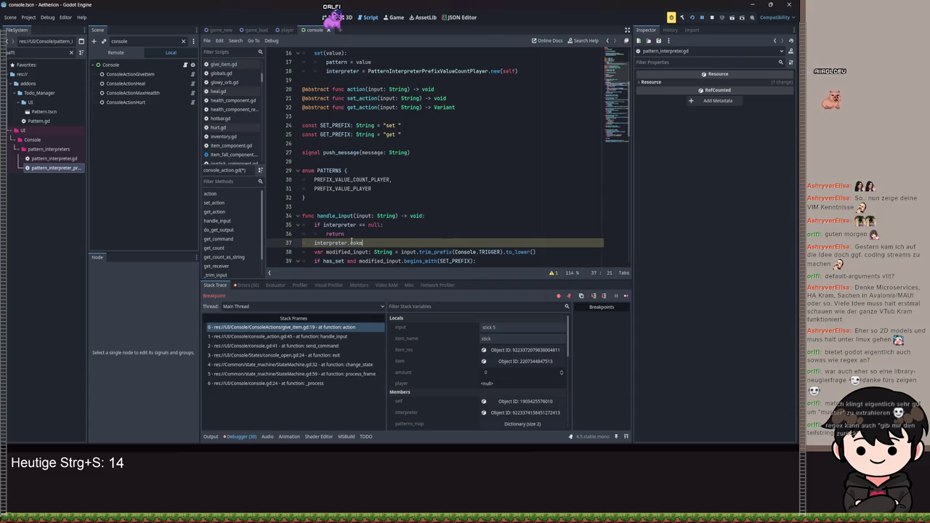
pyautogui.press('Return')
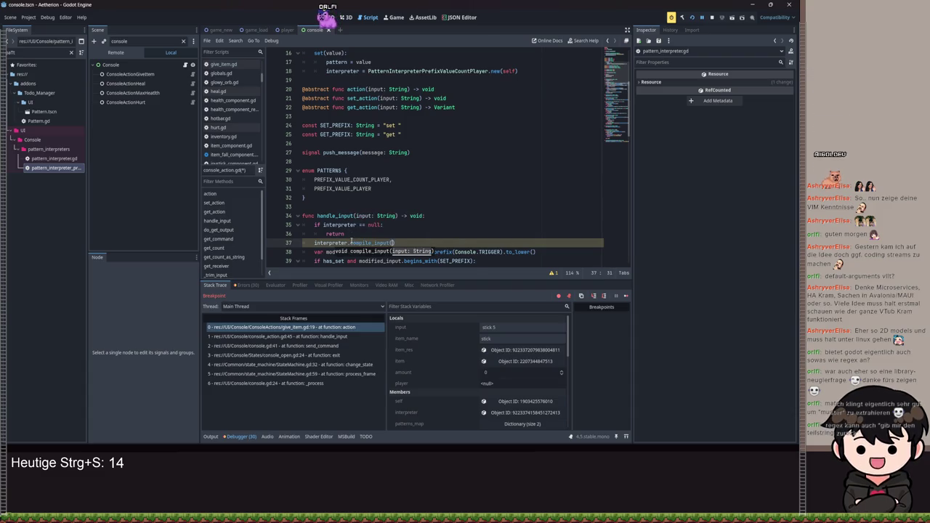
pyautogui.write('input')
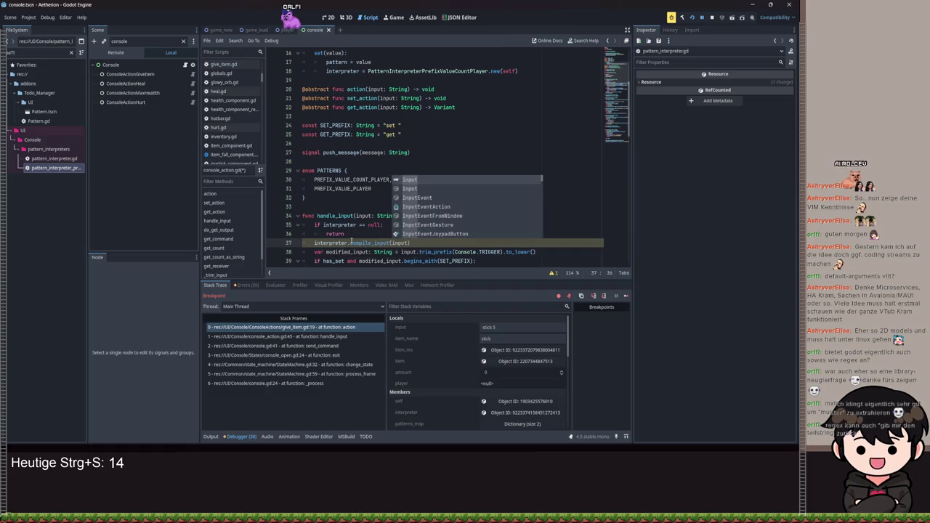
pyautogui.hotkey('ctrl', 's')
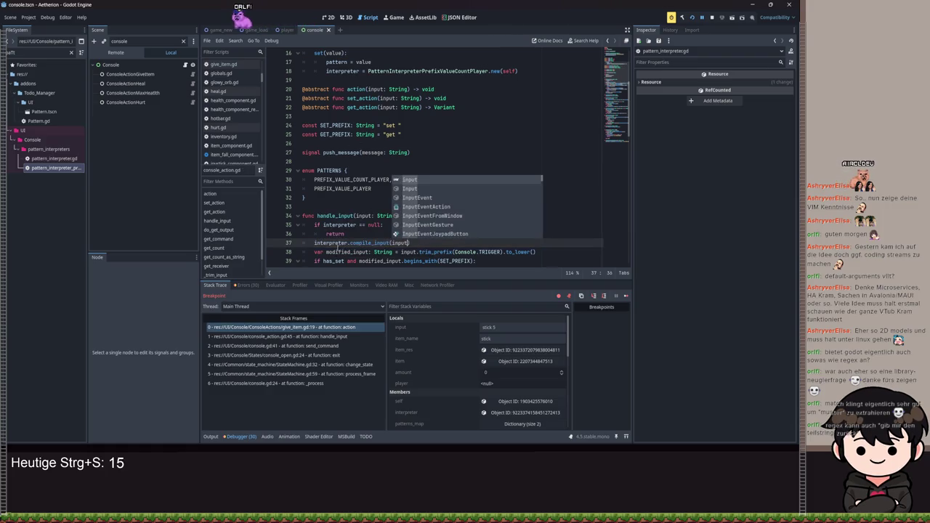
# Step: Go to the compile_input definition and select its pass placeholder
pyautogui.press('Escape')
pyautogui.press('g')
pyautogui.press('d')
pyautogui.doubleClick(322, 243)
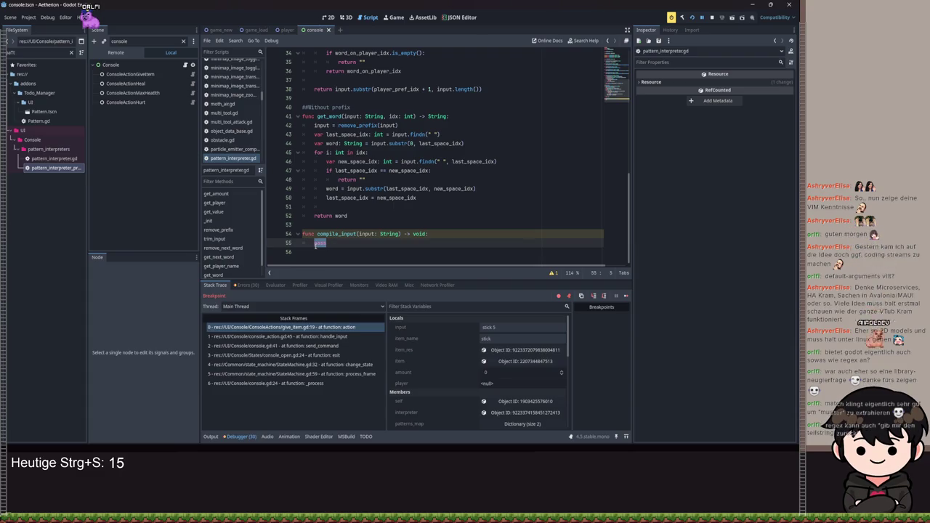
# Step: Delete the pass line from compile_input's body
pyautogui.click(336, 239)
pyautogui.moveTo(336, 240); pyautogui.dragTo(308, 245)
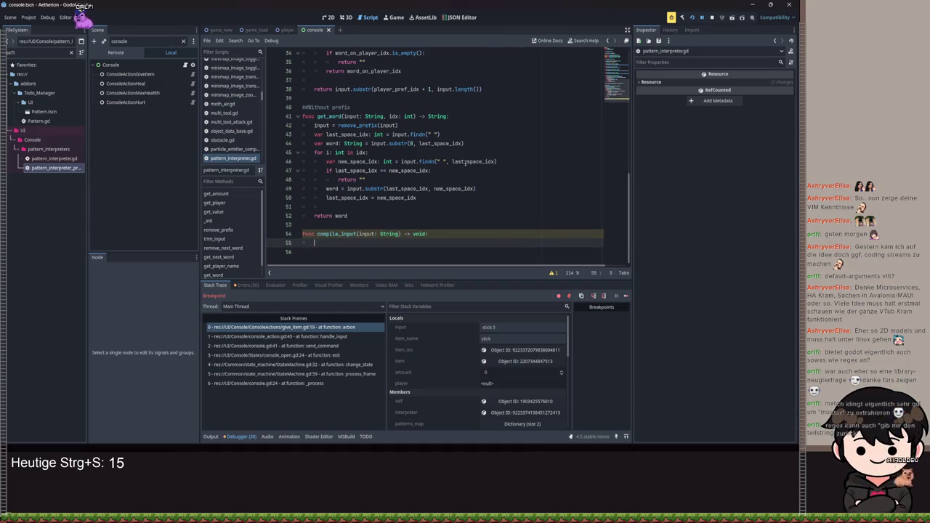
pyautogui.press('BackSpace')
pyautogui.press('BackSpace')
# Step: Declare 'var words: Array[String]' below the class_name line
pyautogui.scroll(10, 436, 181)
pyautogui.click(404, 89)
pyautogui.press('Up')
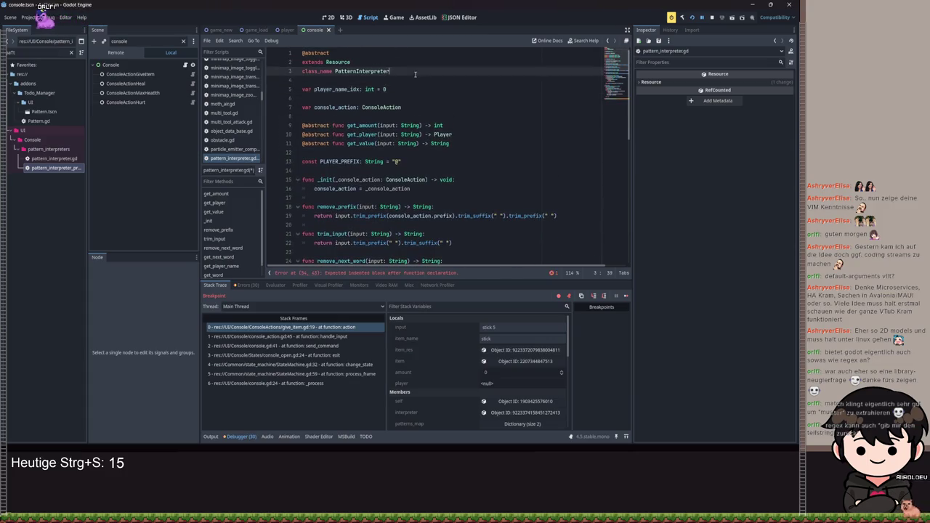
pyautogui.press('Return')
pyautogui.press('Return')
pyautogui.press('Up')
pyautogui.write('var words: A')
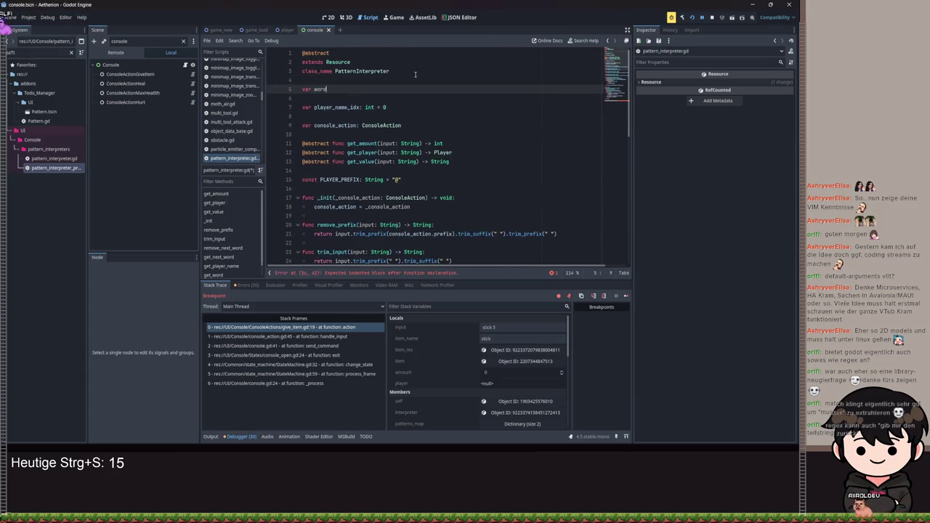
pyautogui.write('rray[Strin')
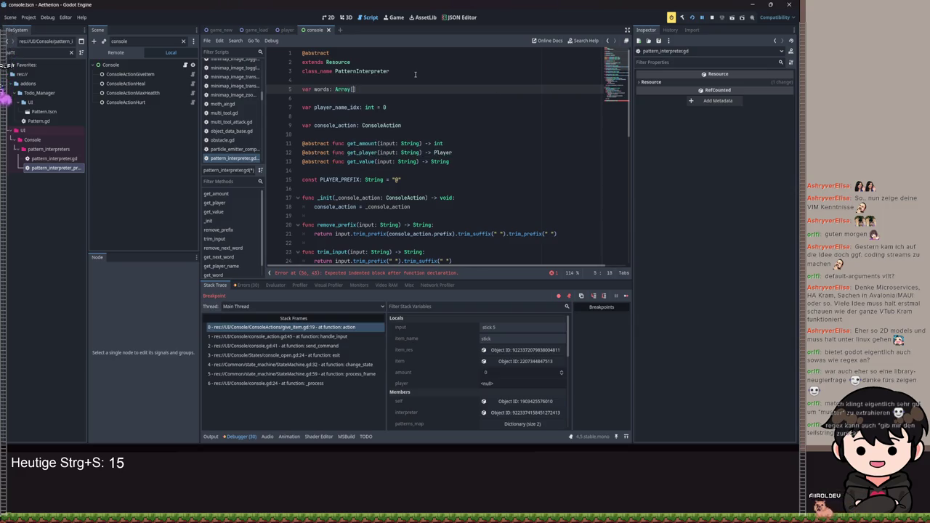
pyautogui.write('g')
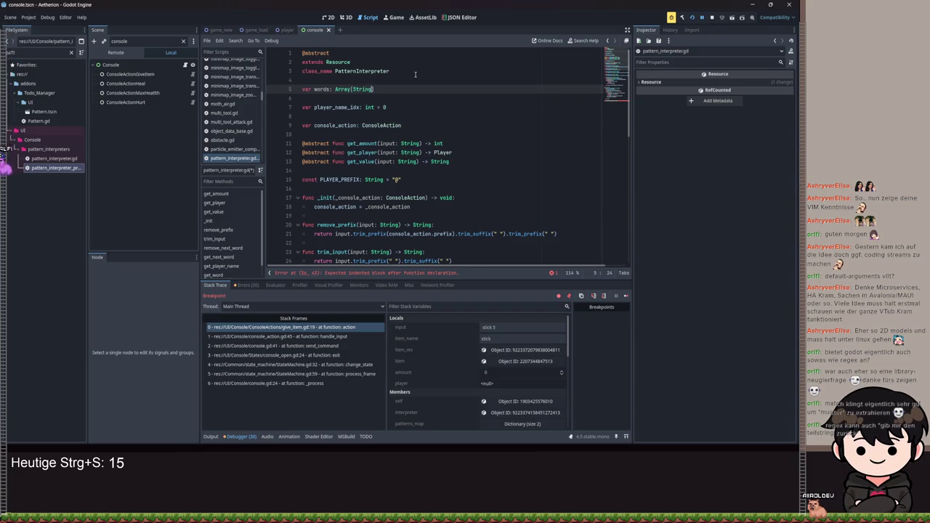
pyautogui.scroll(-12, 341, 243)
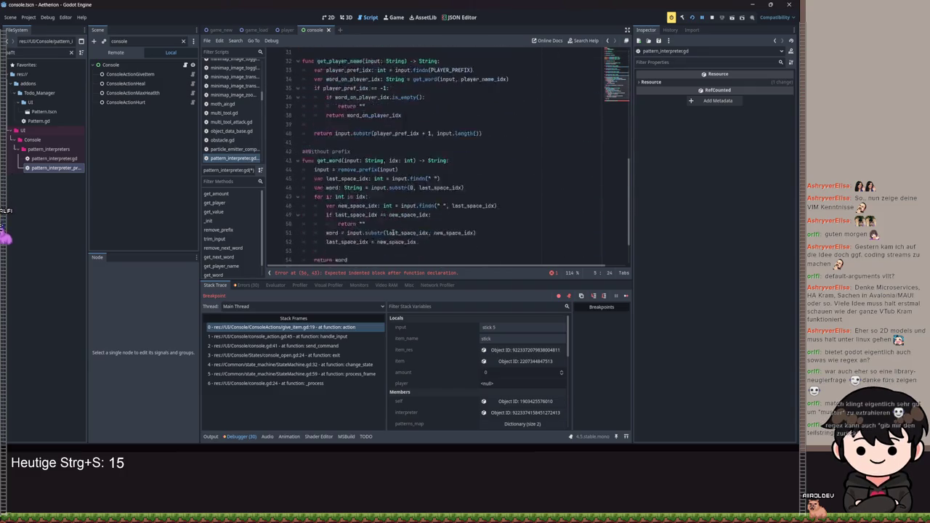
# Step: Declare word: String = "" at the start of compile_input's body
pyautogui.click(341, 244)
pyautogui.write('var')
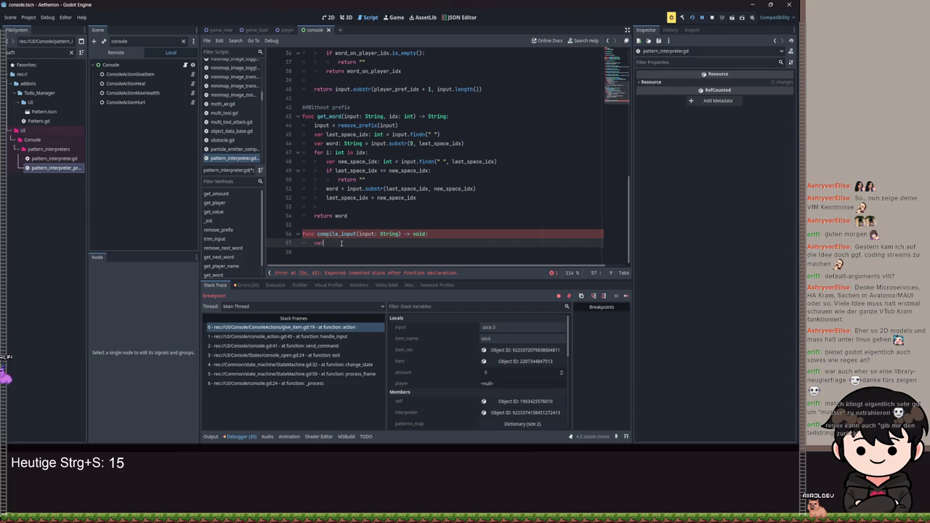
pyautogui.write('word: String = ""')
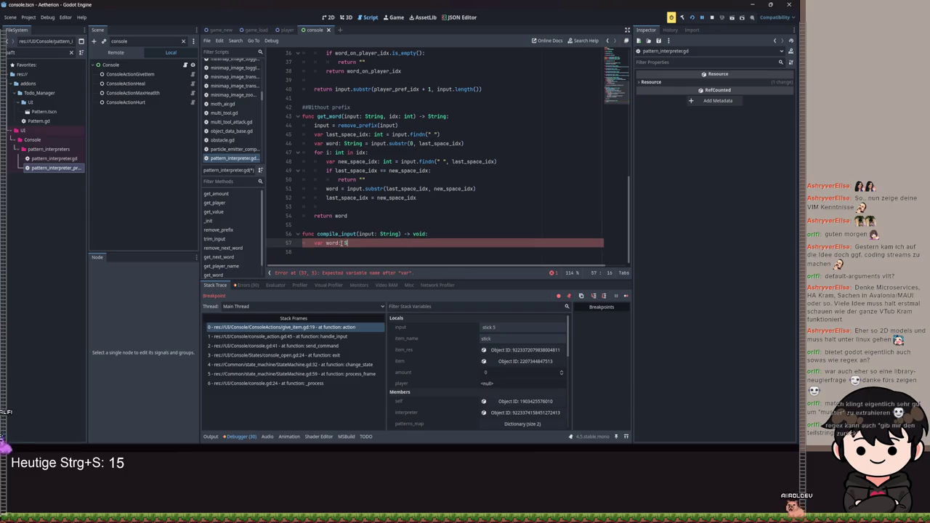
pyautogui.press('Return')
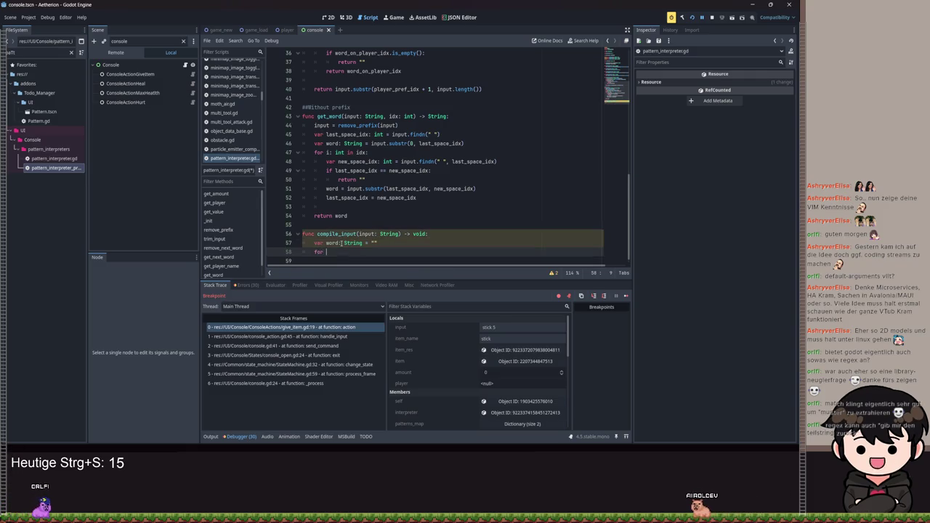
# Step: Add a 'for i: int in input.length():' loop and open its body
pyautogui.write('for i: i')
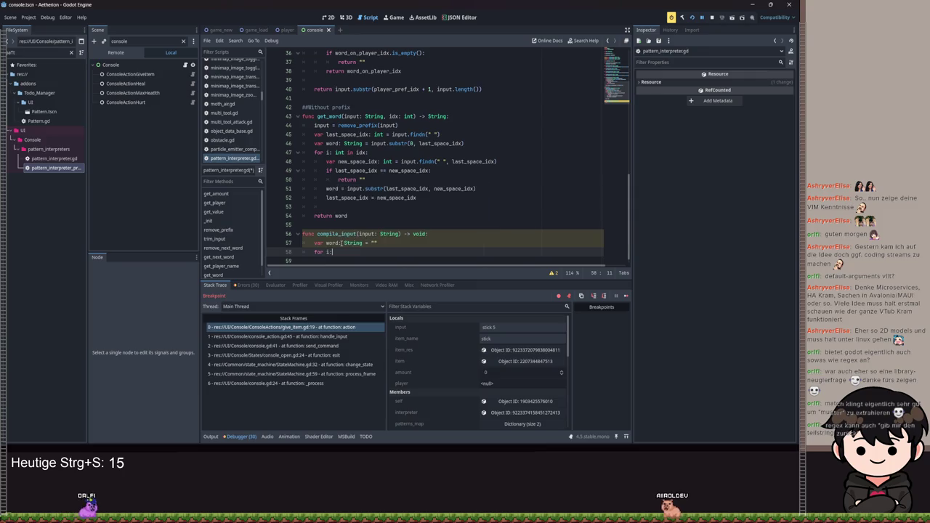
pyautogui.write('nt in')
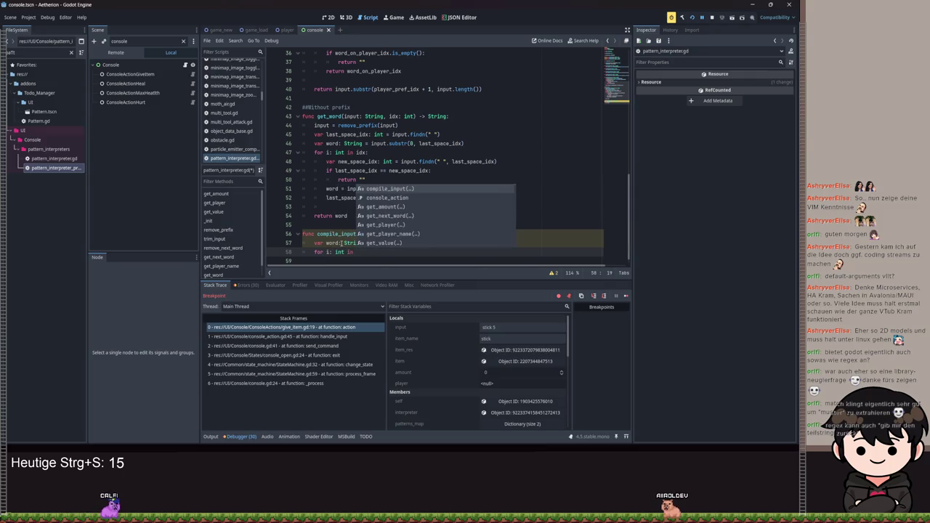
pyautogui.write(' input.get_ch')
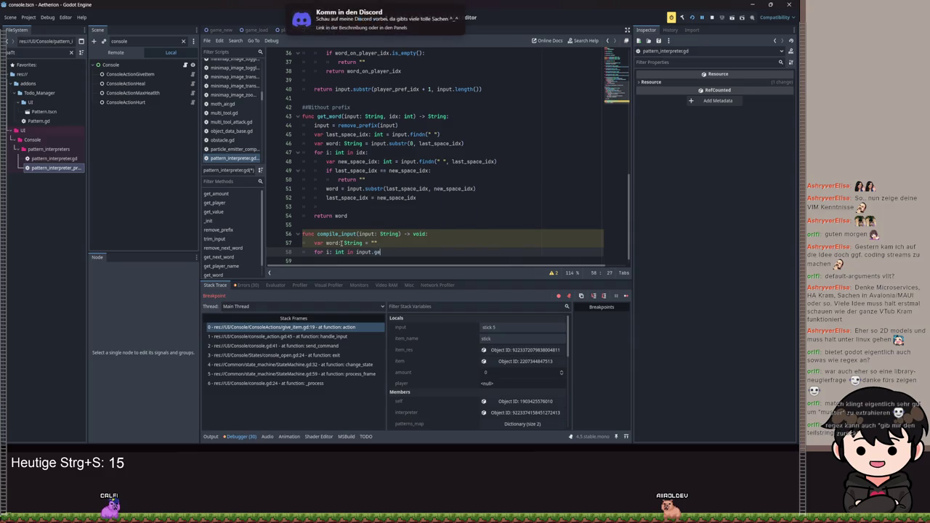
pyautogui.press('BackSpace')
pyautogui.press('BackSpace')
pyautogui.press('BackSpace')
pyautogui.press('Down')
pyautogui.press('Down')
pyautogui.press('Down')
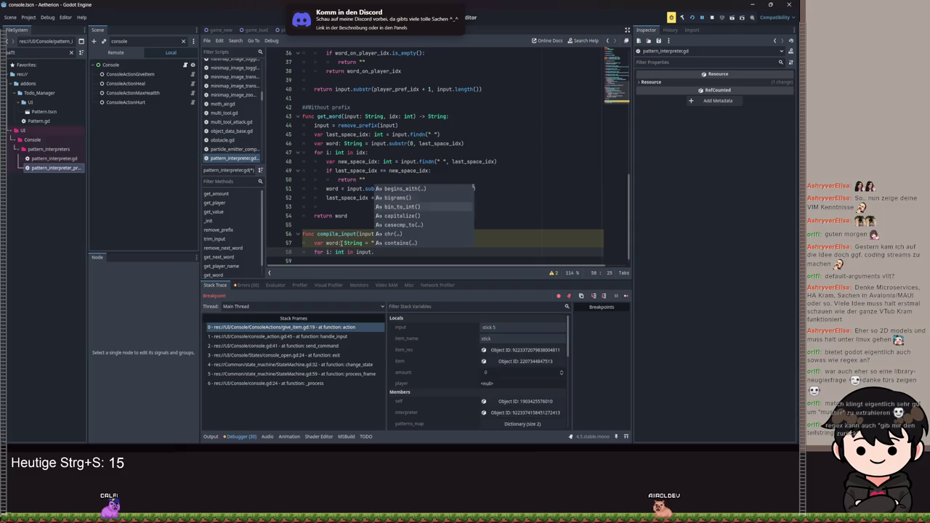
pyautogui.press('Up')
pyautogui.press('Up')
pyautogui.press('Return')
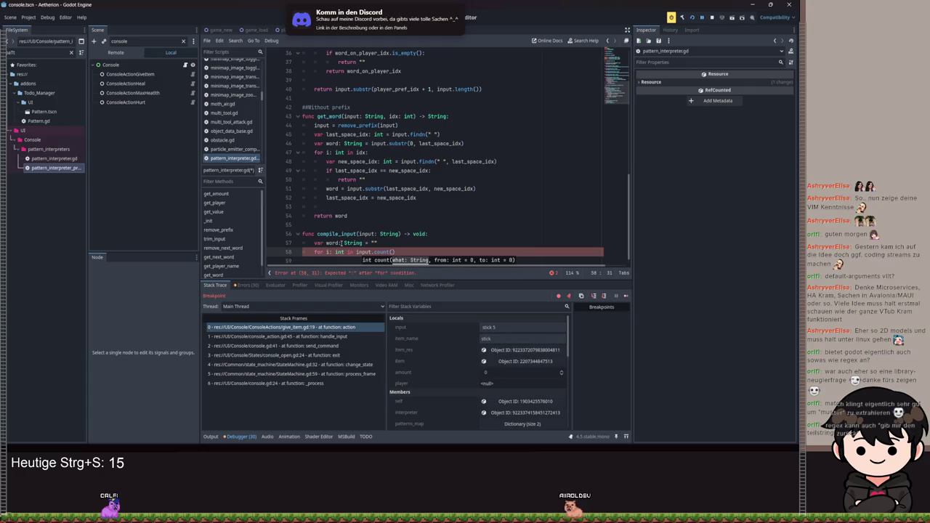
pyautogui.write('len')
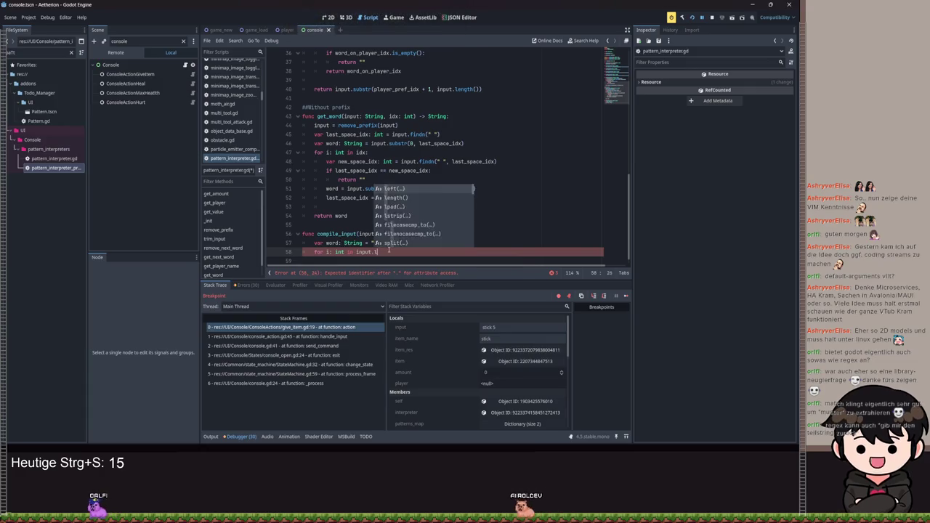
pyautogui.press('Return')
pyautogui.write(':')
pyautogui.press('Return')
pyautogui.scroll(-1, 392, 239)
pyautogui.write('word')
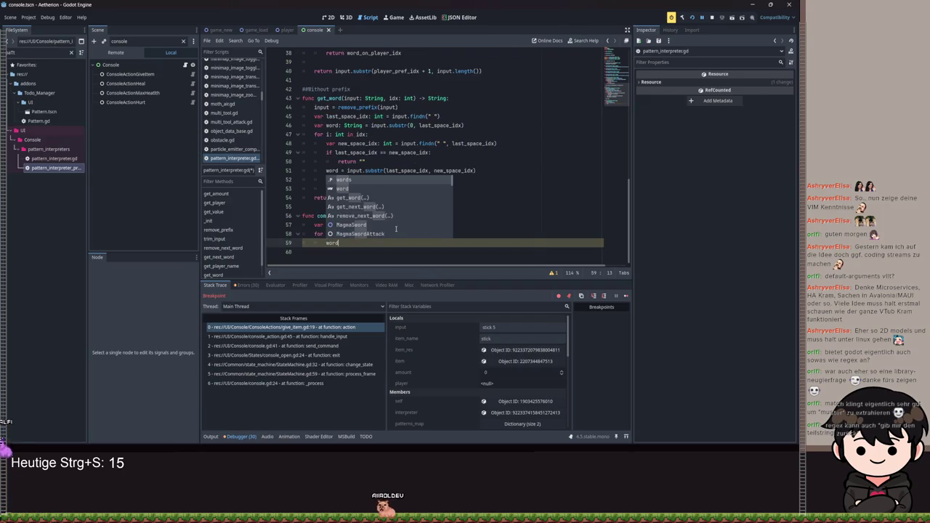
pyautogui.press('BackSpace')
pyautogui.press('BackSpace')
pyautogui.press('BackSpace')
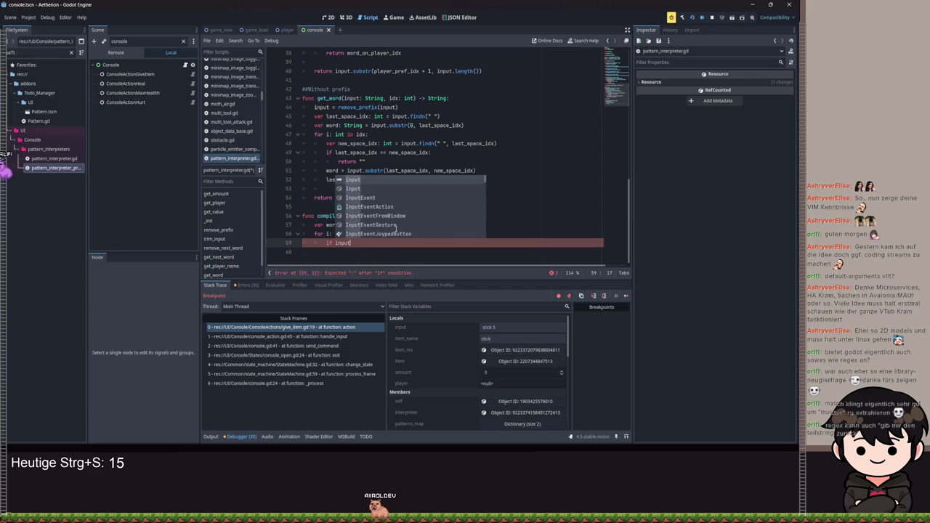
# Step: Finish the input[i] space check that appends word to words and resets word to ""
pyautogui.write('[i')
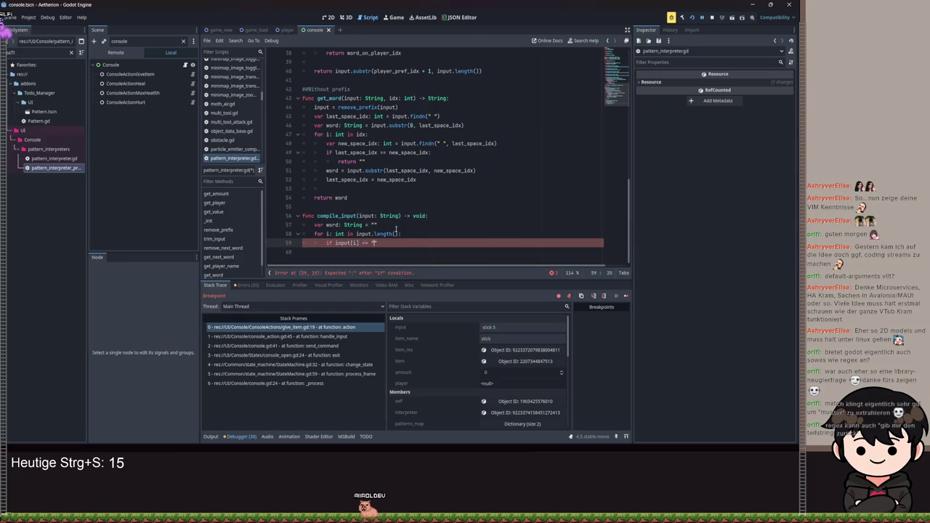
pyautogui.write(':')
pyautogui.press('Return')
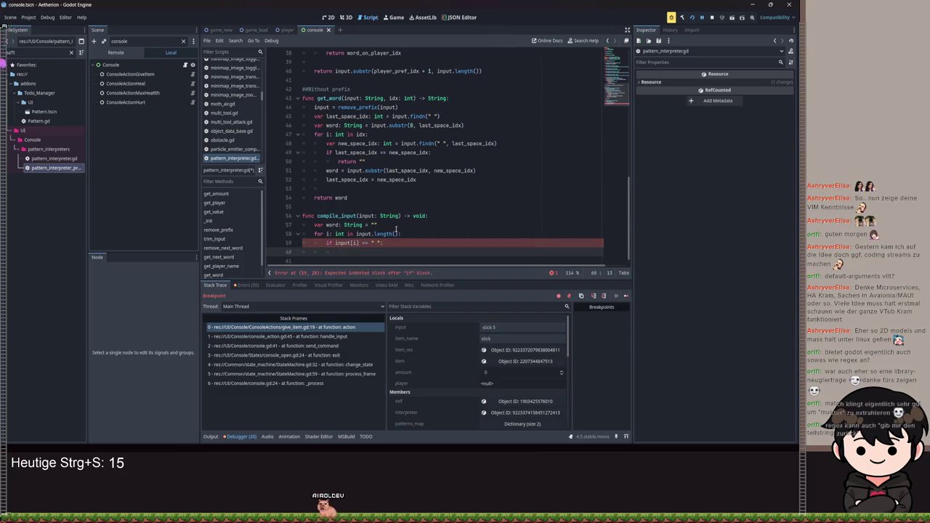
pyautogui.write('words.append(w')
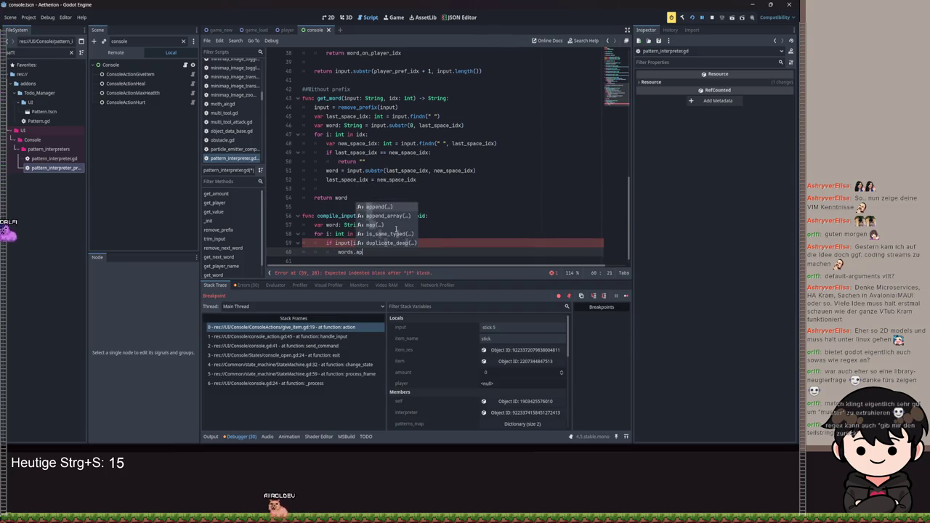
pyautogui.write('ord)')
pyautogui.press('Return')
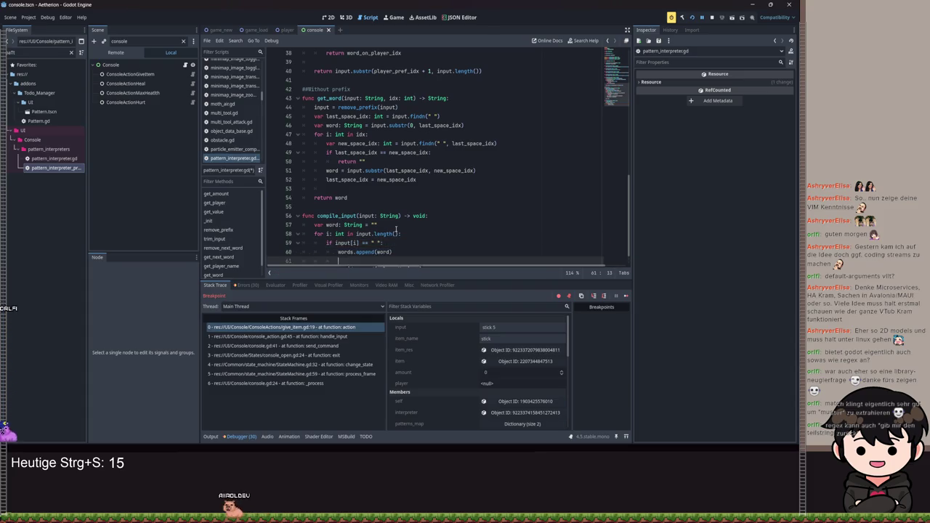
pyautogui.write('word = ""')
pyautogui.press('Return')
# Step: Add continue at the end of the space check
pyautogui.press('BackSpace')
pyautogui.write('wor')
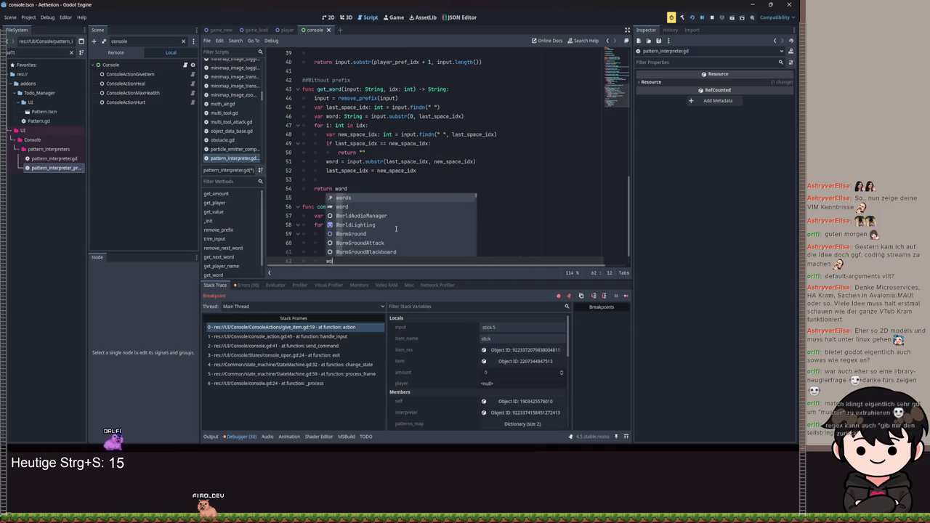
pyautogui.press('Down')
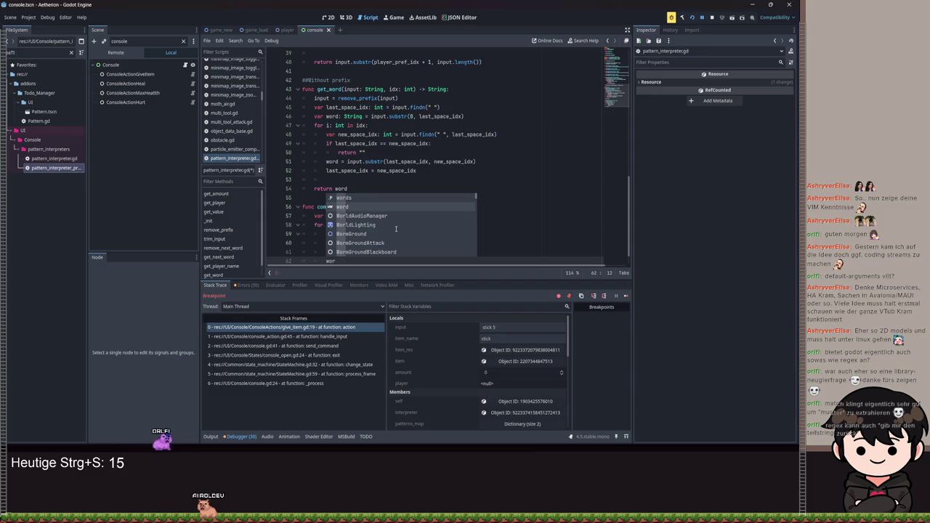
pyautogui.press('BackSpace')
pyautogui.press('BackSpace')
pyautogui.press('BackSpace')
pyautogui.click(382, 255)
pyautogui.press('Return')
pyautogui.write('continue')
pyautogui.press('Return')
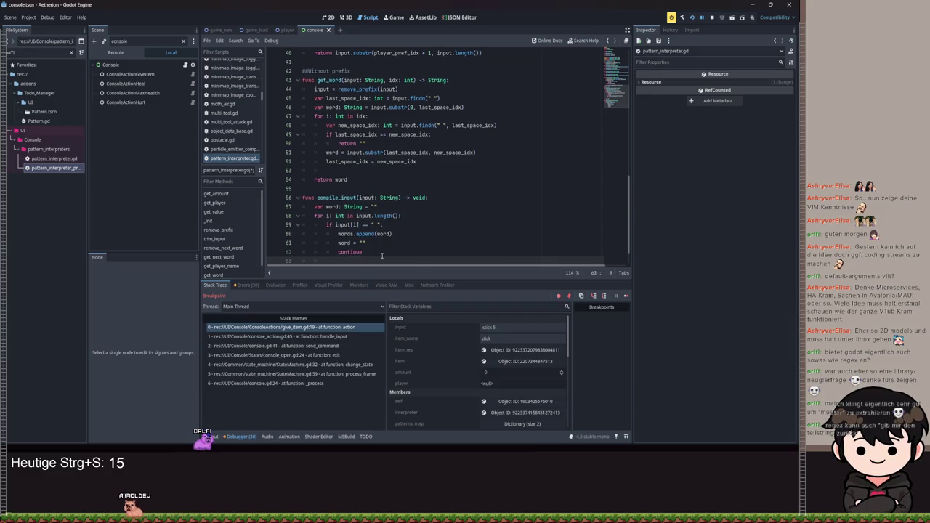
# Step: Append input[i] to word after the space check and save the script
pyautogui.write('word')
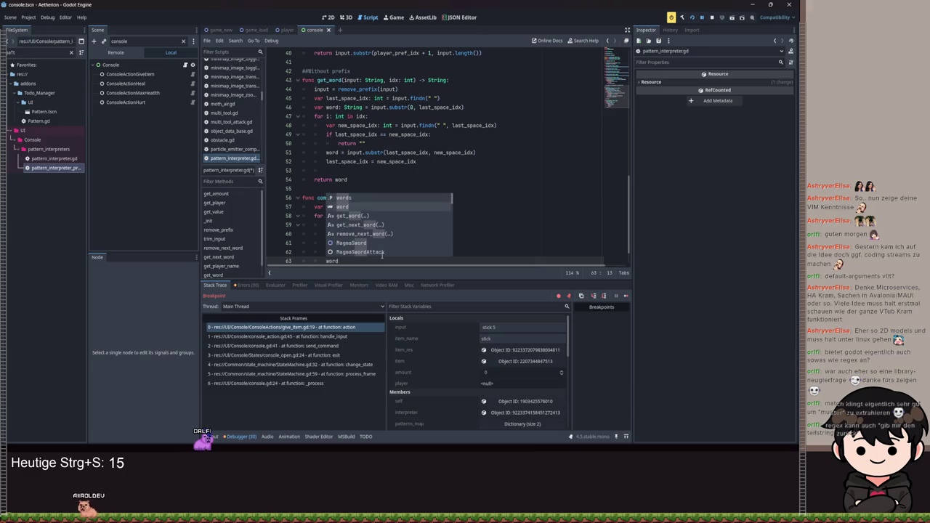
pyautogui.write(' +=')
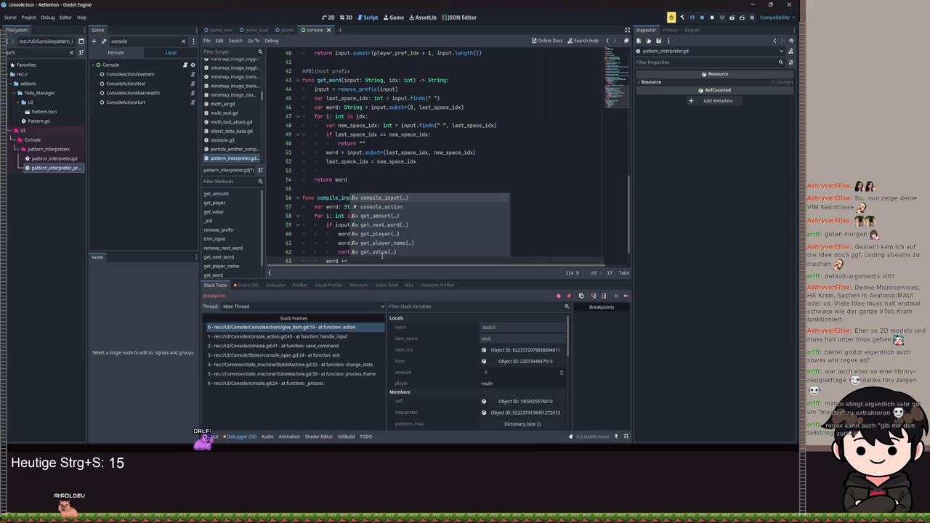
pyautogui.write('input')
pyautogui.write('i')
pyautogui.scroll(-1, 385, 225)
pyautogui.hotkey('ctrl', 's')
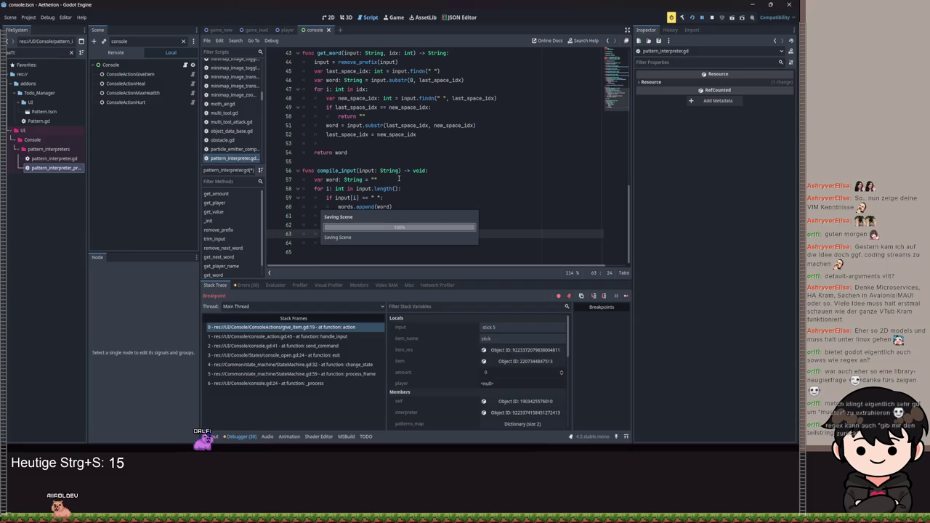
pyautogui.moveTo(398, 178); pyautogui.dragTo(407, 234)
pyautogui.click(436, 215)
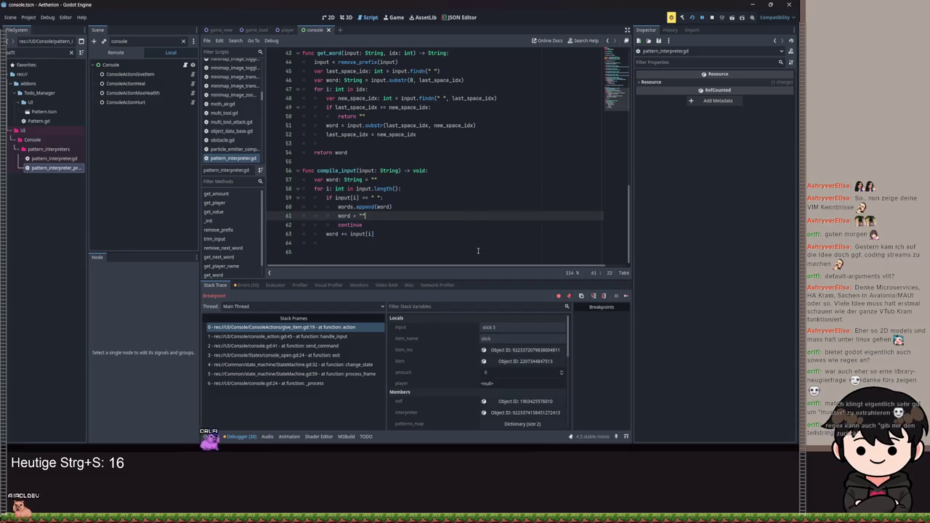
pyautogui.click(332, 244)
pyautogui.scroll(3, 363, 218)
pyautogui.scroll(-3, 363, 218)
pyautogui.hotkey('ctrl', 's')
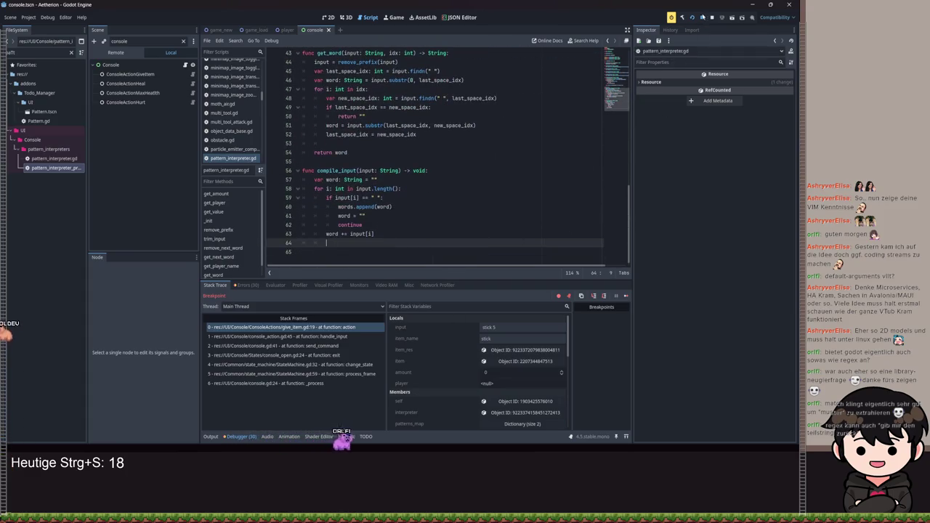
pyautogui.press('F12')
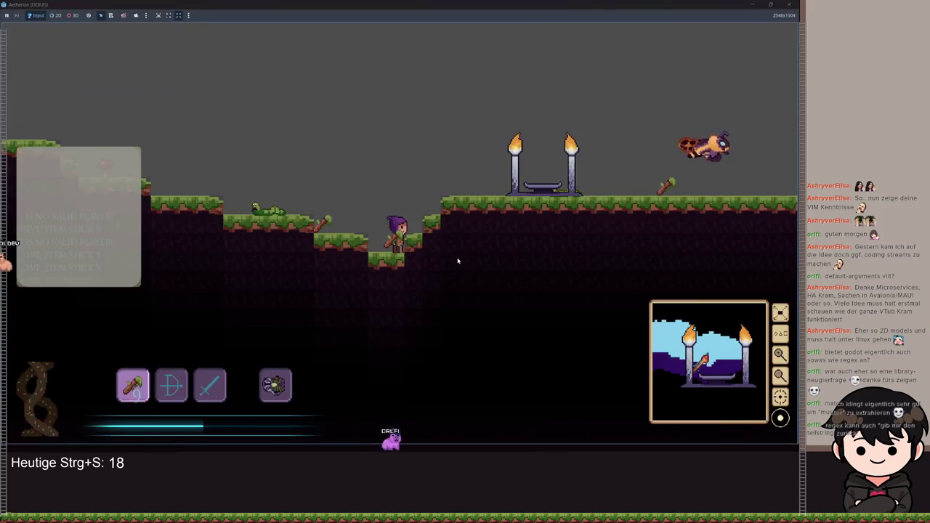
# Step: Enter /give_item stick 5 in the in-game console
pyautogui.press('Return')
pyautogui.write('/giv')
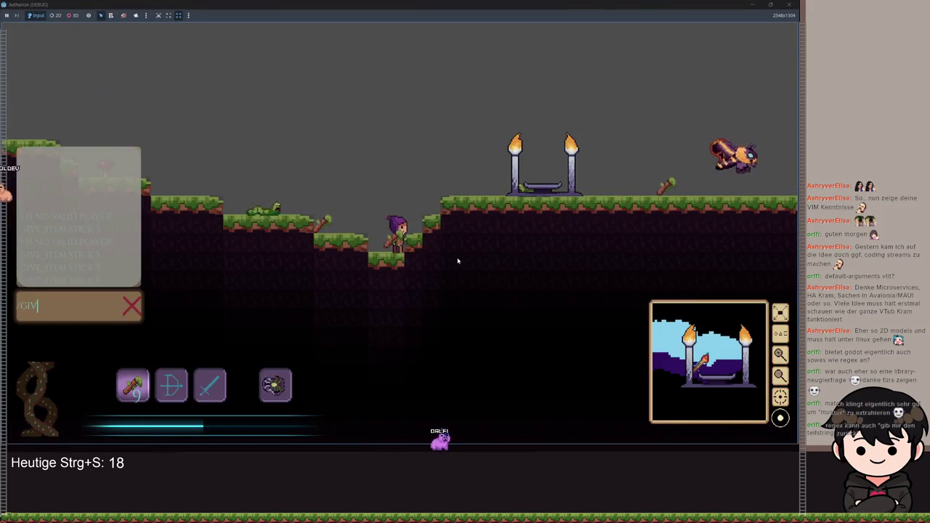
pyautogui.write('e_item')
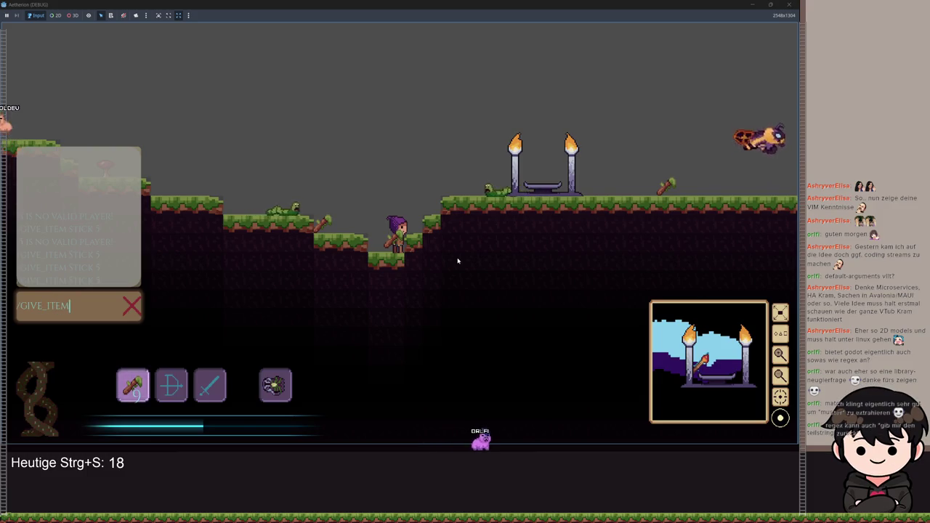
pyautogui.write(' stick 5')
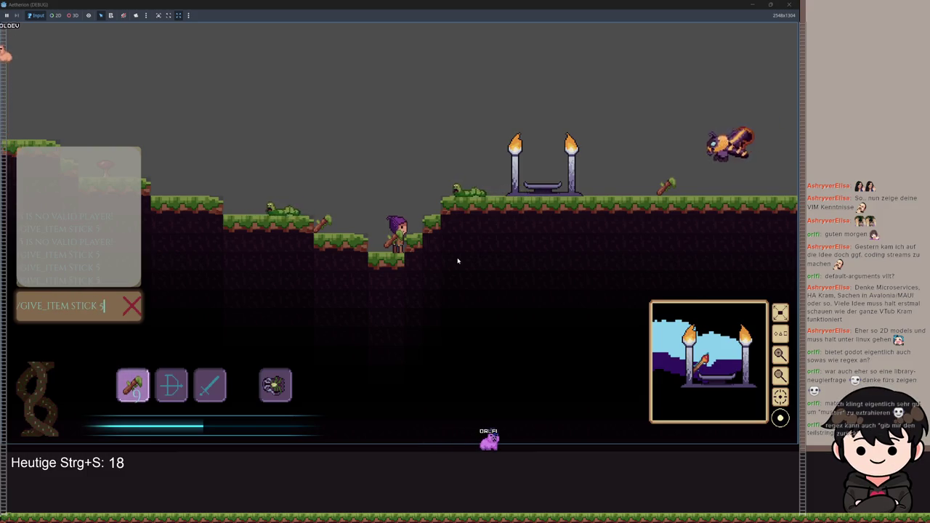
pyautogui.press('super+Down')
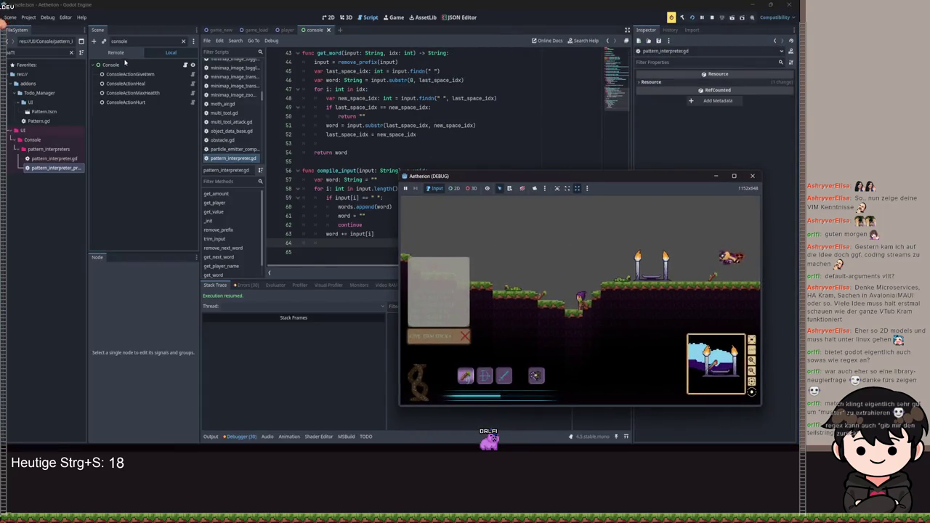
# Step: Open ConsoleActionGiveItem's console_action.gd and set a breakpoint on line 37
pyautogui.click(129, 74)
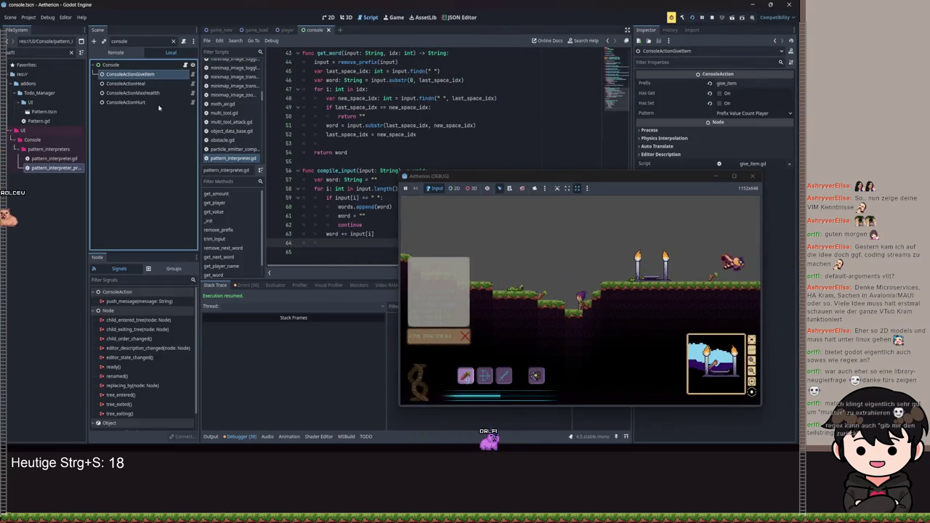
pyautogui.click(718, 73)
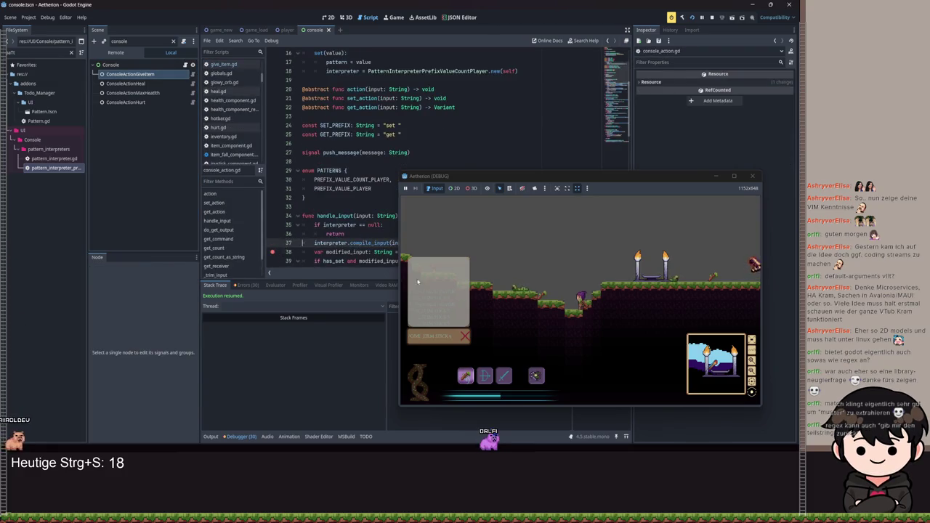
pyautogui.moveTo(351, 243); pyautogui.dragTo(271, 255)
pyautogui.click(272, 243)
pyautogui.click(452, 336)
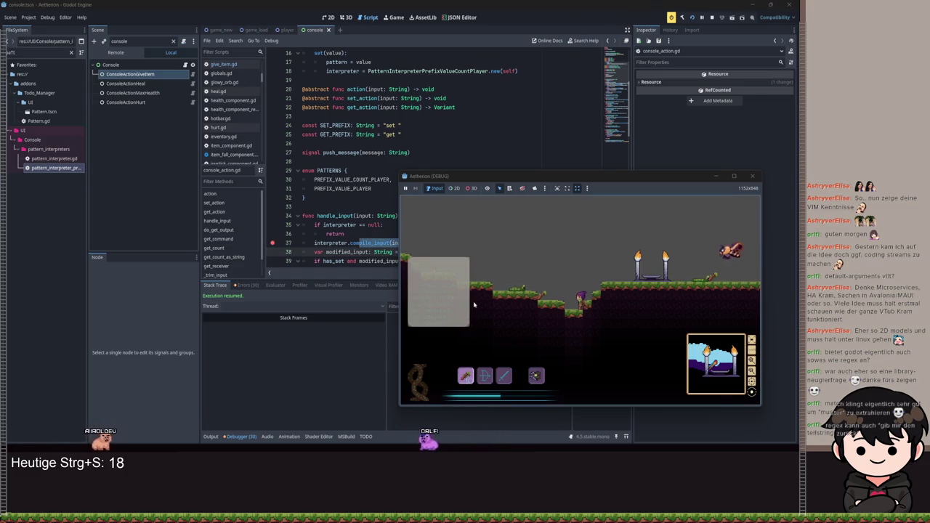
pyautogui.click(355, 234)
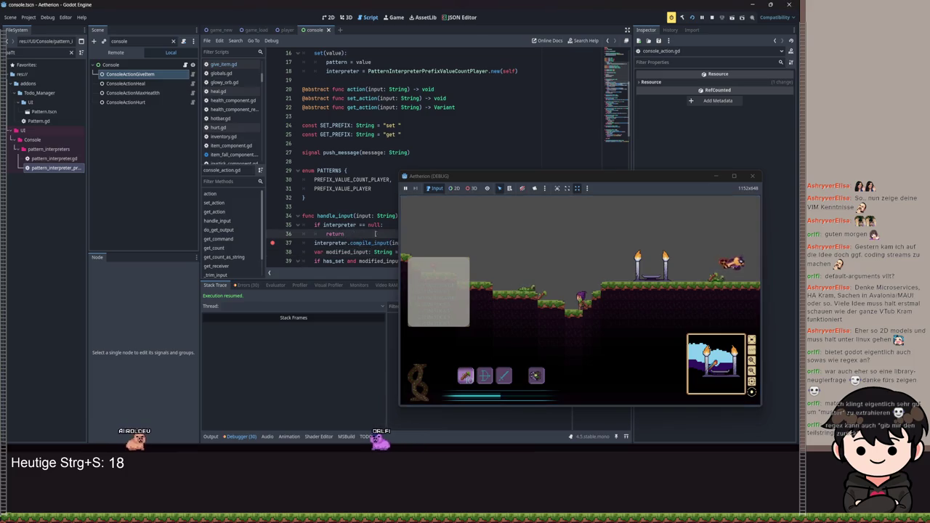
pyautogui.click(143, 75)
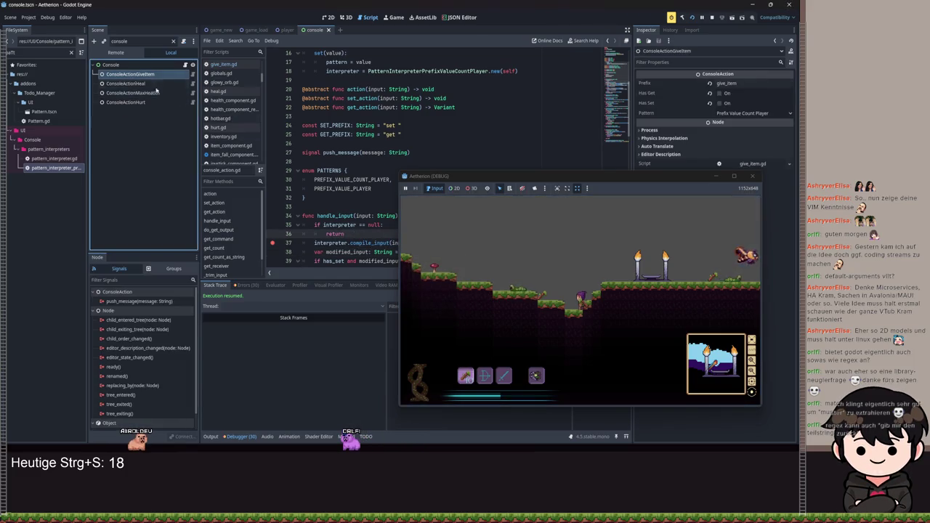
# Step: Stop the running game and launch the project again
pyautogui.moveTo(675, 183); pyautogui.dragTo(541, 171)
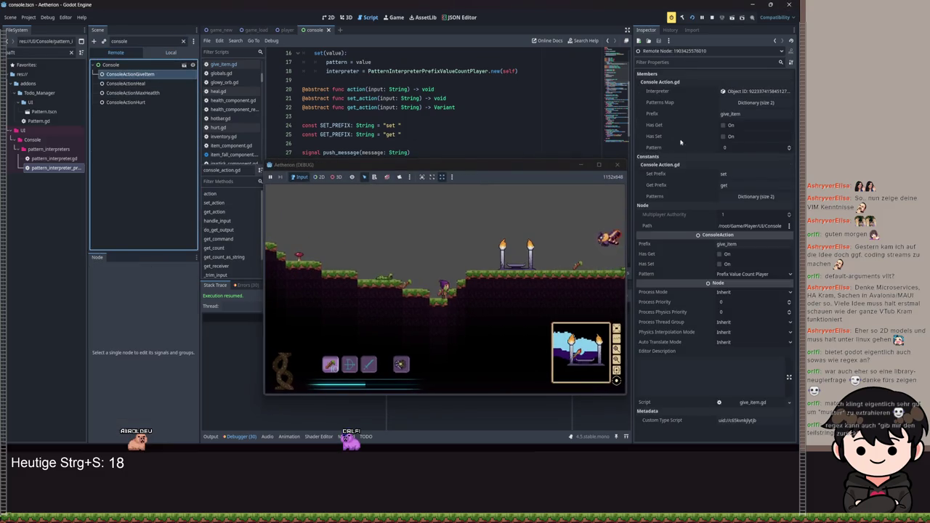
pyautogui.click(616, 165)
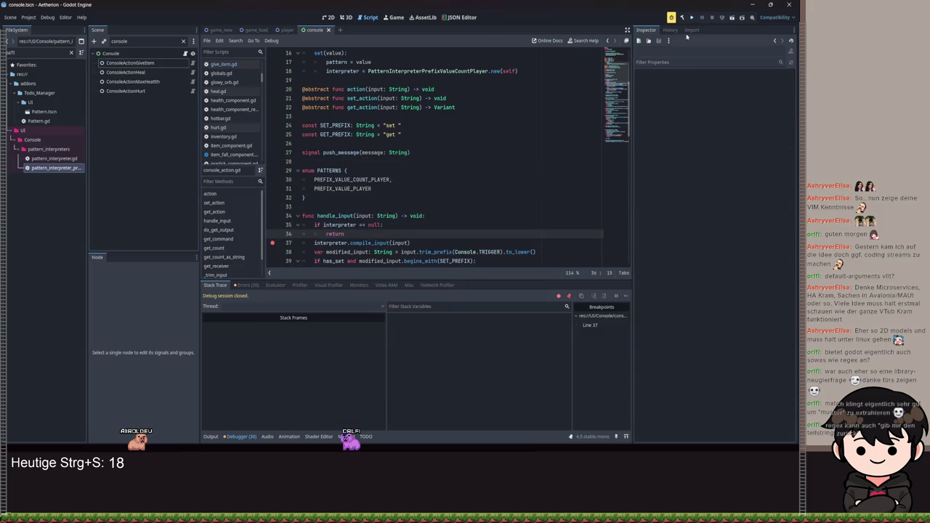
pyautogui.click(690, 24)
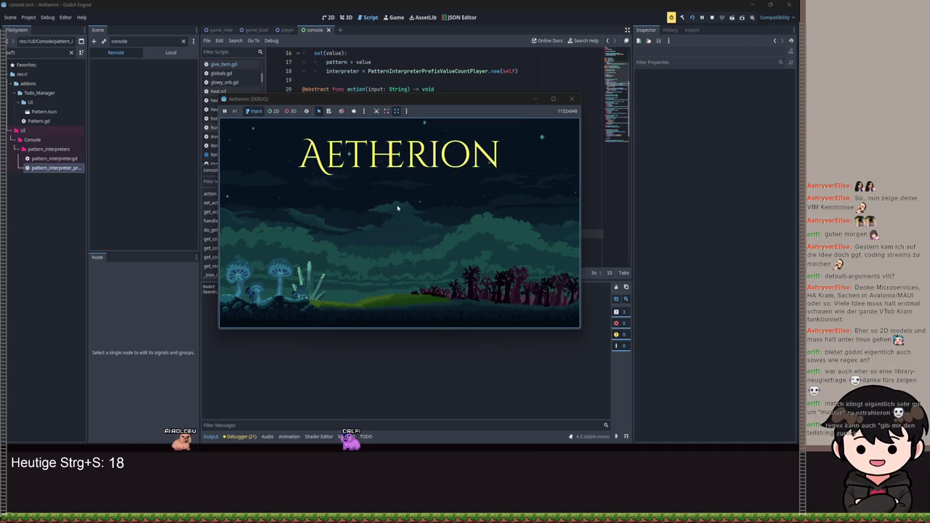
# Step: Start the game from the title screen and try the in-game console
pyautogui.click(403, 223)
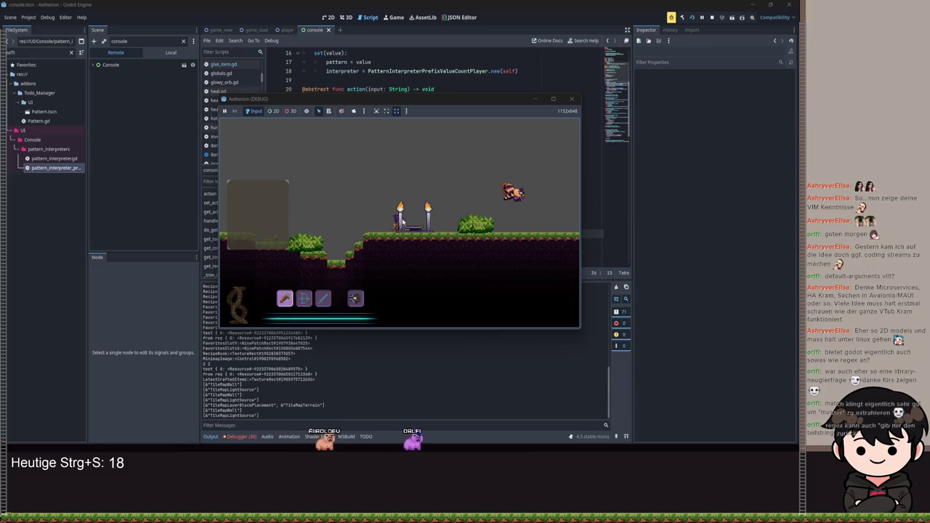
pyautogui.press('a')
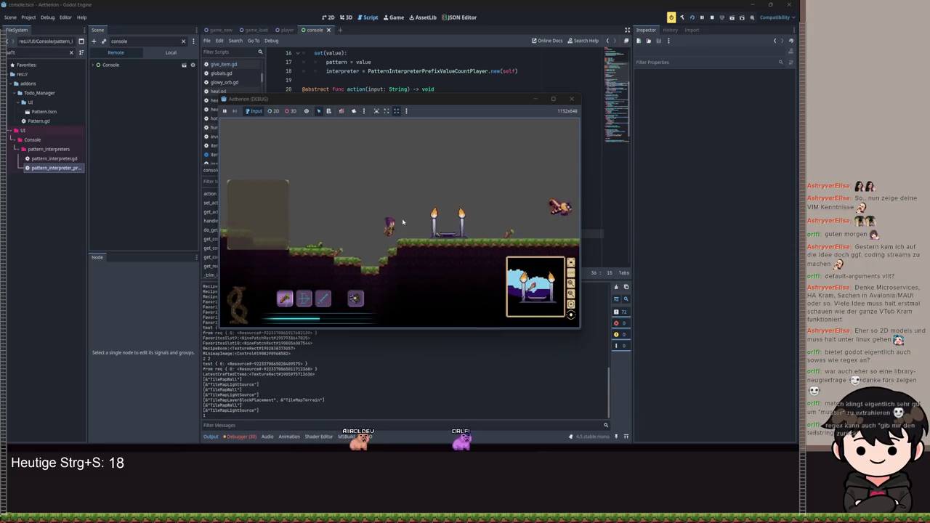
pyautogui.press('t')
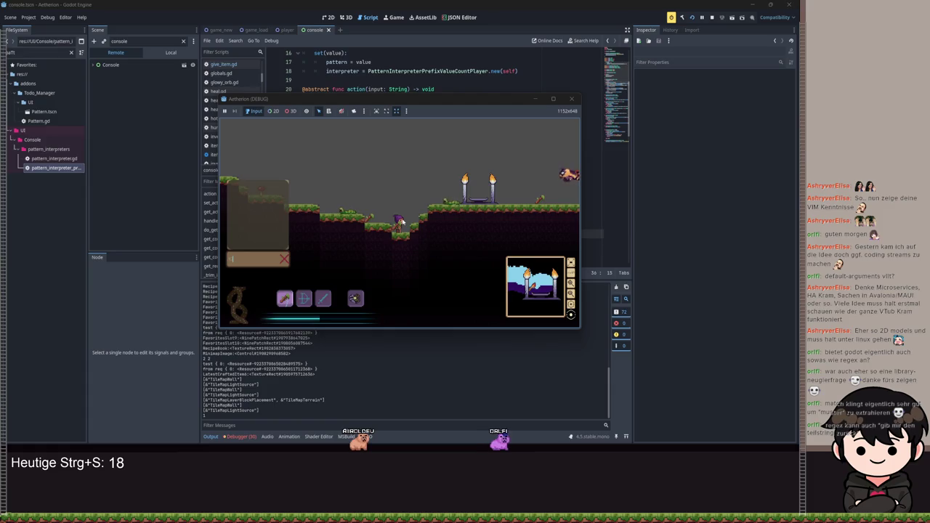
pyautogui.write('give item stick')
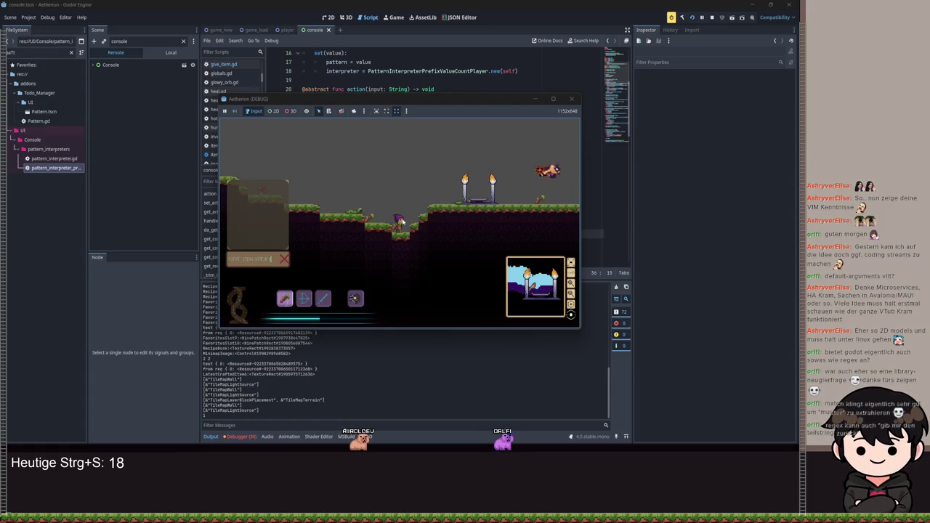
pyautogui.press('Return')
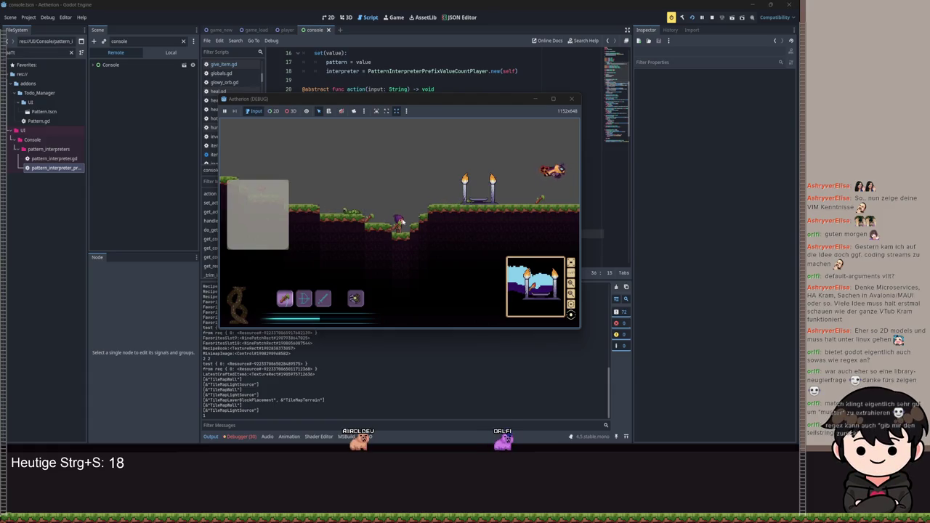
# Step: Inspect ConsoleActionGiveItem's live properties, toggling Pattern to 1 and back to 0
pyautogui.moveTo(471, 97)
pyautogui.mouseDown()
pyautogui.moveTo(527, 178)
pyautogui.moveTo(615, 232)
pyautogui.moveTo(619, 190)
pyautogui.mouseUp()
pyautogui.scroll(-2, 436, 146)
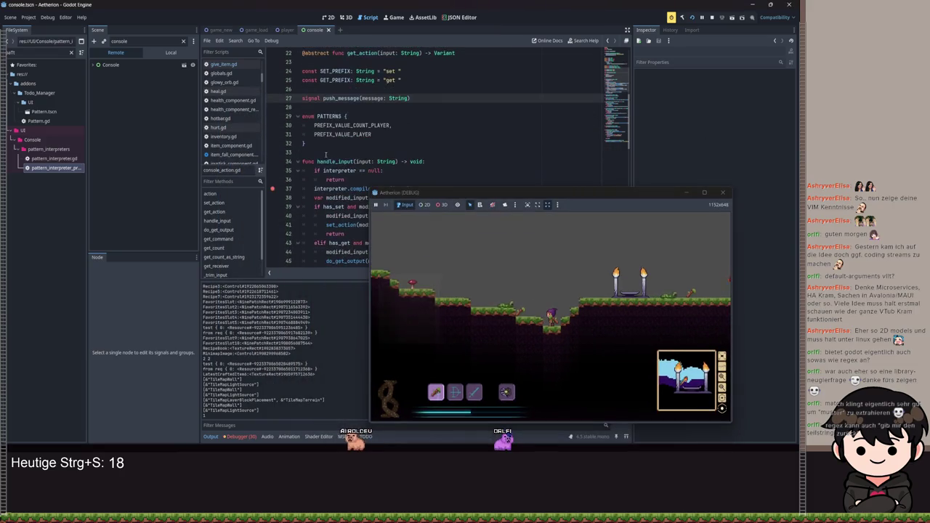
pyautogui.click(92, 66)
pyautogui.click(129, 74)
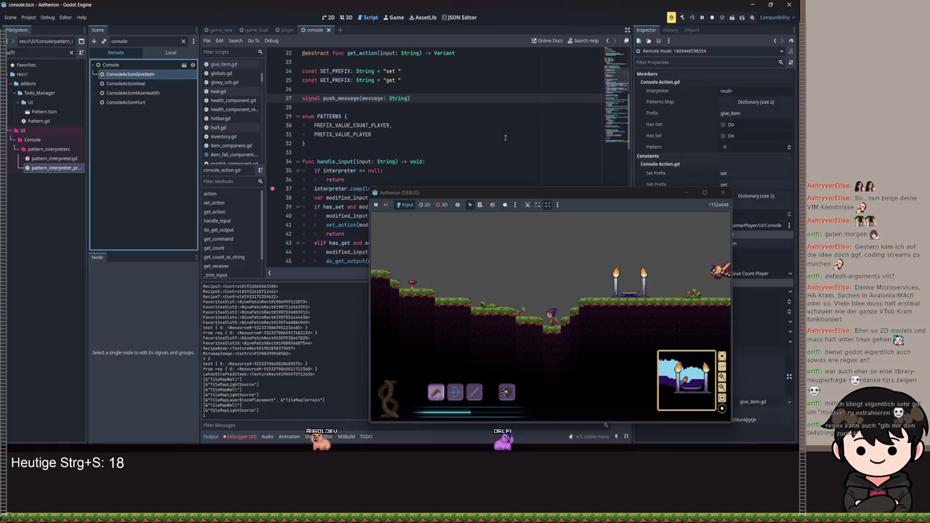
pyautogui.moveTo(636, 200); pyautogui.dragTo(534, 190)
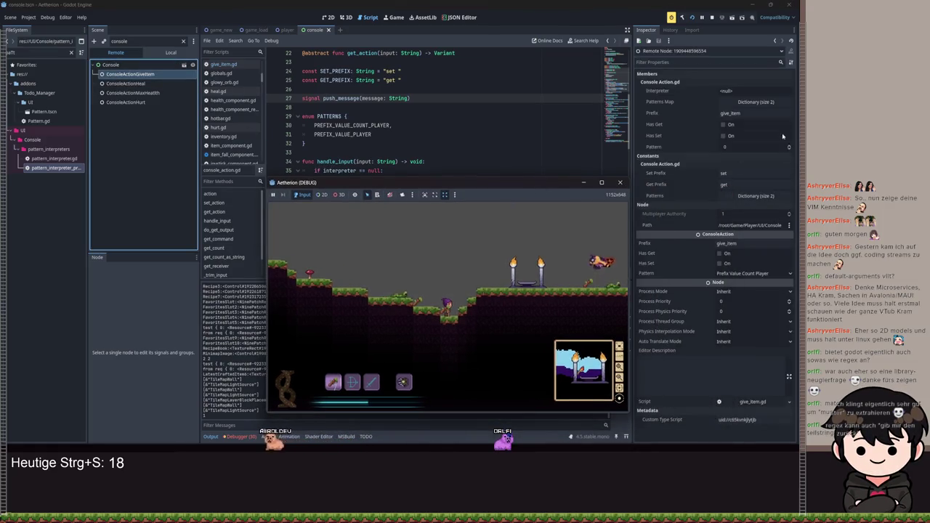
pyautogui.click(789, 146)
pyautogui.click(789, 149)
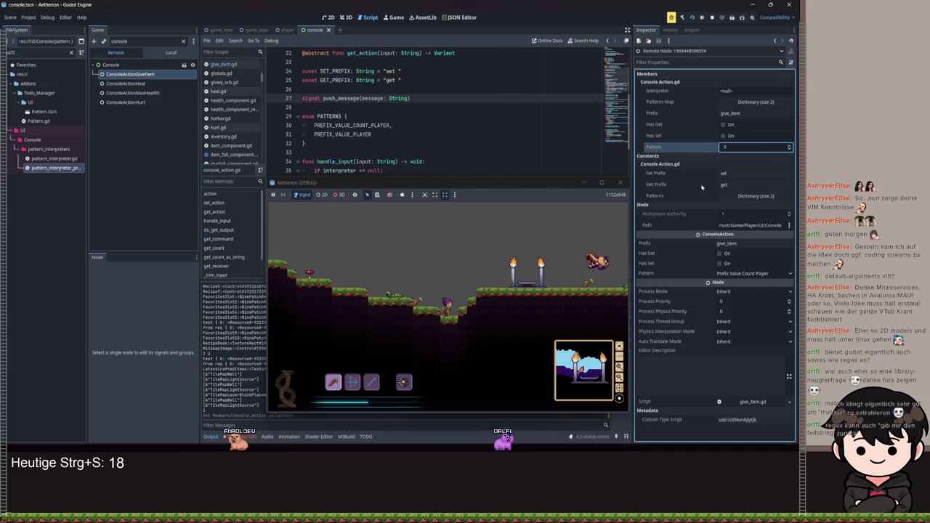
# Step: Send 'give_item stick 5' from the in-game console to hit the line 37 breakpoint
pyautogui.click(418, 313)
pyautogui.press('Return')
pyautogui.write('give_item')
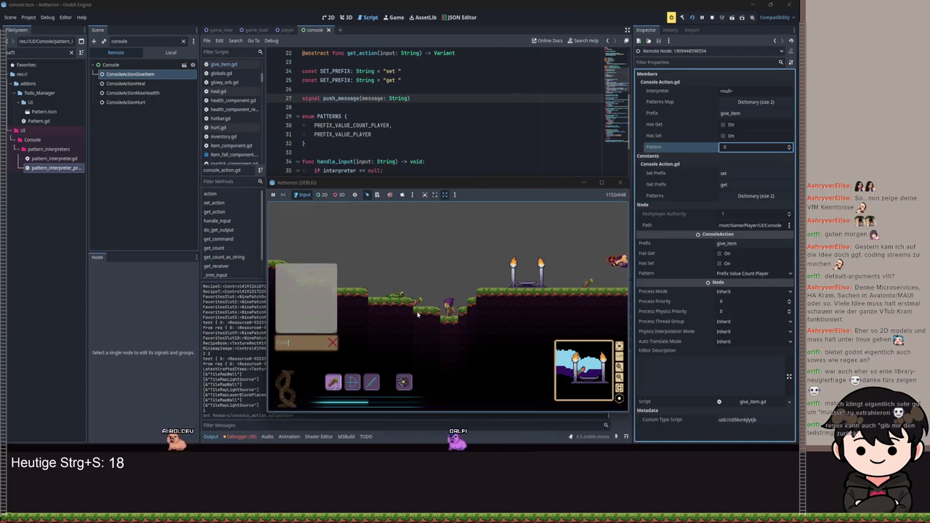
pyautogui.write(' stick 5')
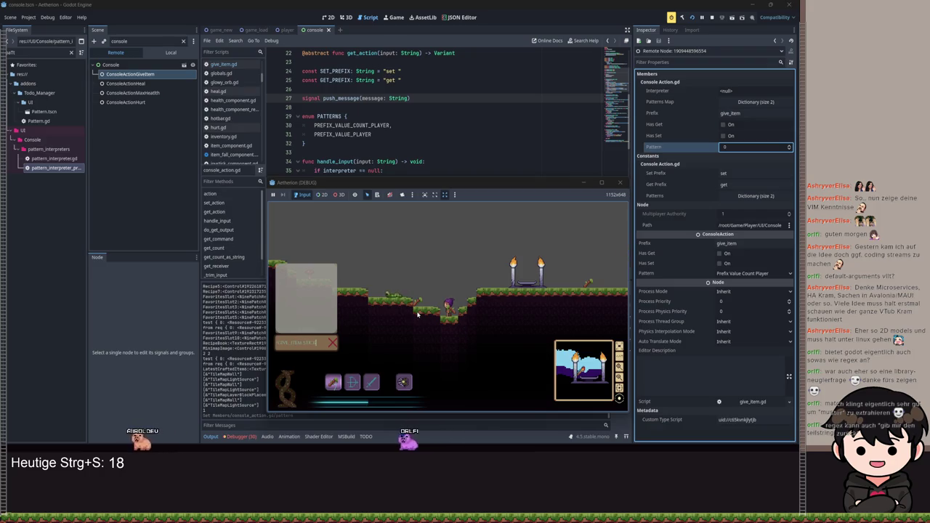
pyautogui.press('Return')
pyautogui.click(584, 182)
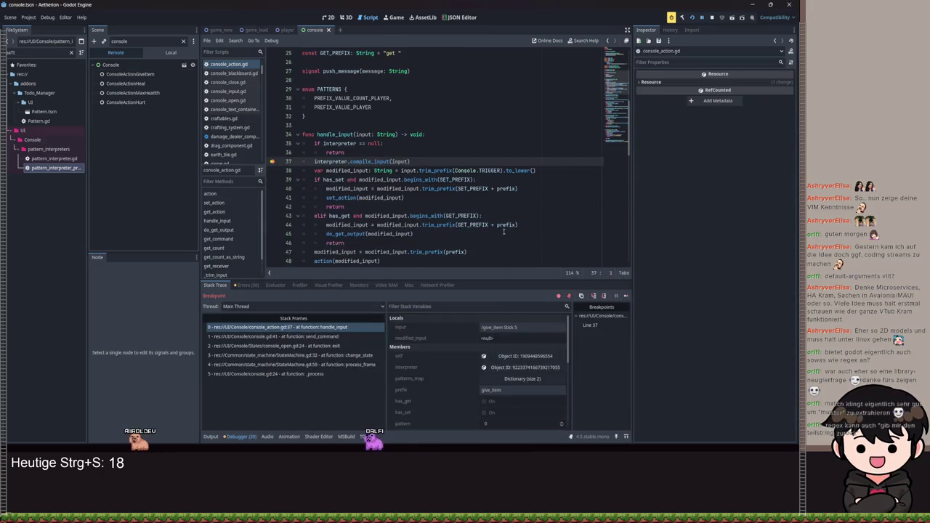
# Step: Step past line 37, check the interpreter's Words ('/give_item', 'Stick'), then jump to compile_input's definition
pyautogui.click(602, 298)
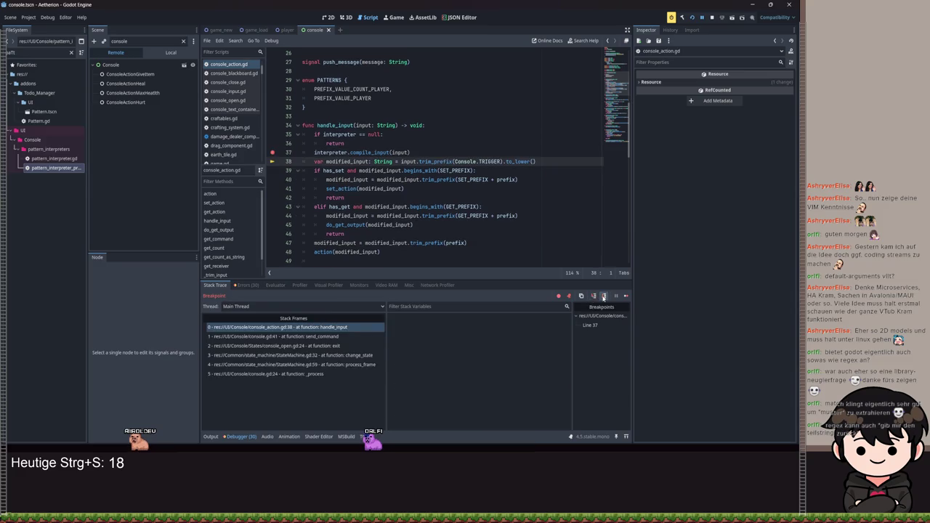
pyautogui.click(510, 369)
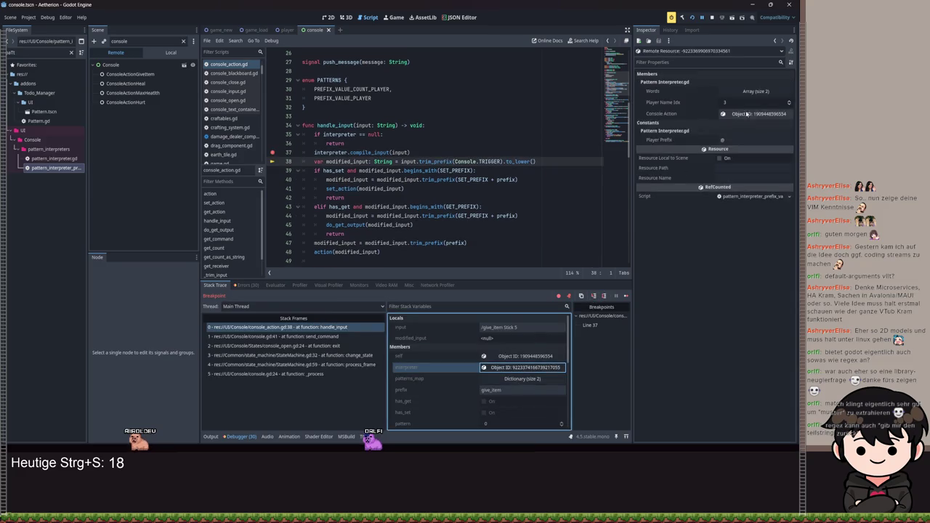
pyautogui.click(756, 91)
pyautogui.click(741, 124)
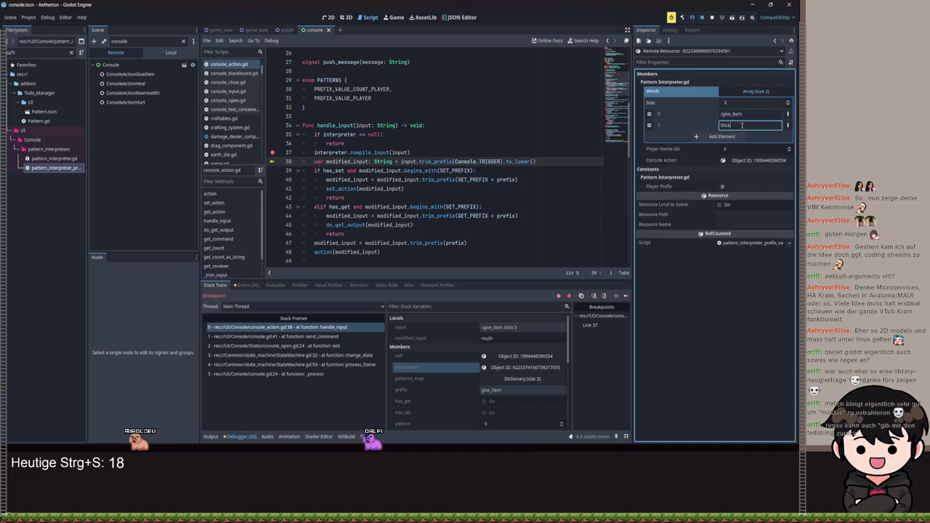
pyautogui.click(352, 153)
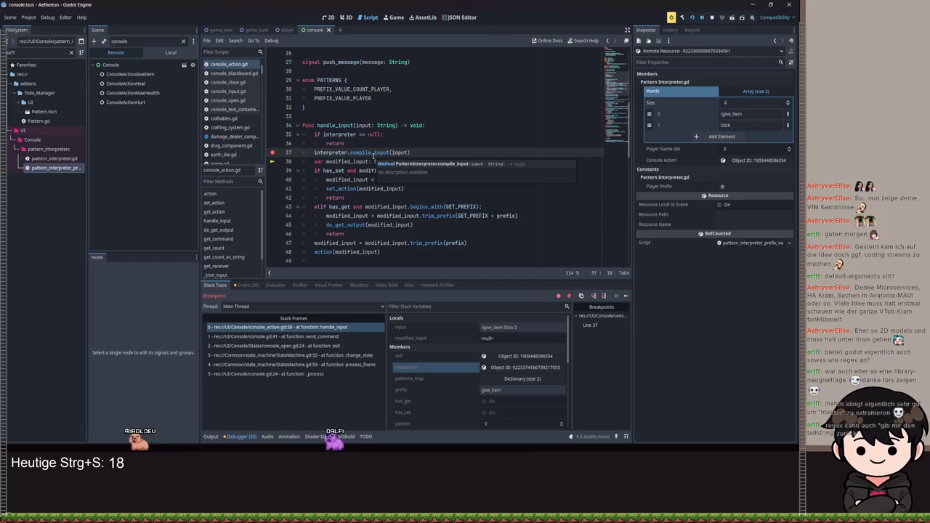
pyautogui.keyDown('ctrl'); pyautogui.click(365, 152); pyautogui.keyUp('ctrl')
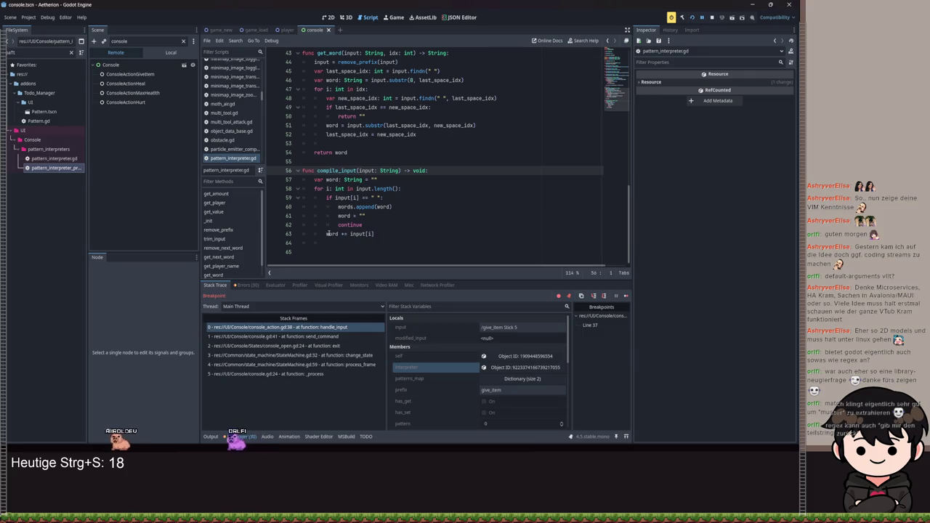
# Step: Set a breakpoint on compile_input's line 57 and resume the paused game
pyautogui.doubleClick(328, 234)
pyautogui.click(387, 235)
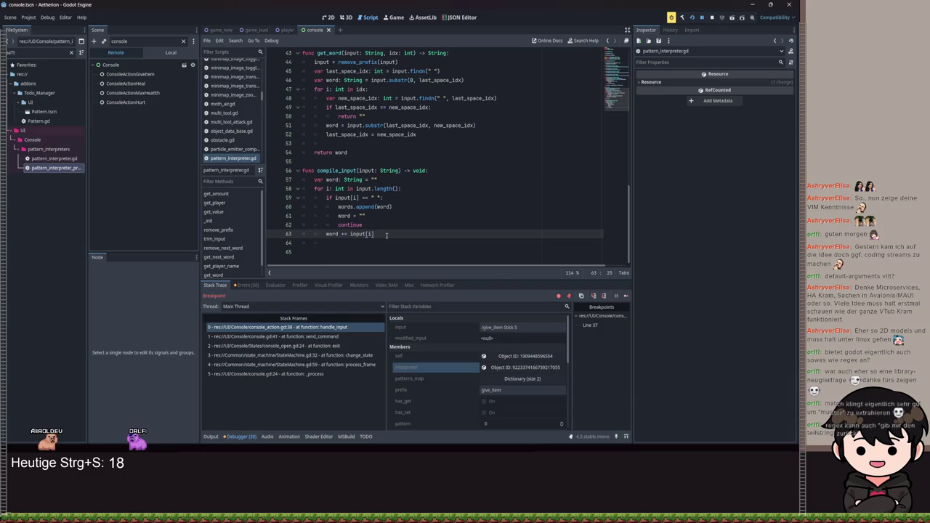
pyautogui.click(273, 180)
pyautogui.click(701, 17)
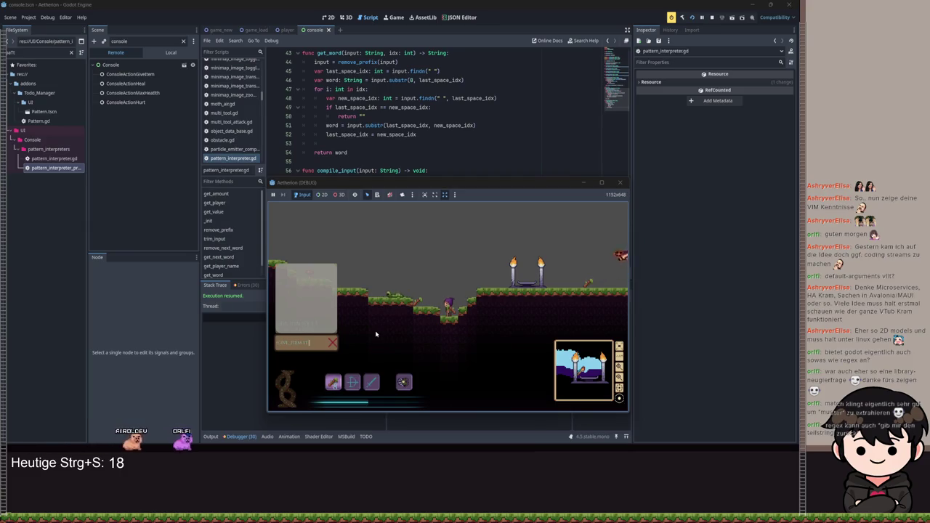
# Step: Resubmit '/give_item stick 5' and step into compile_input's character loop until the first word is appended
pyautogui.press('Return')
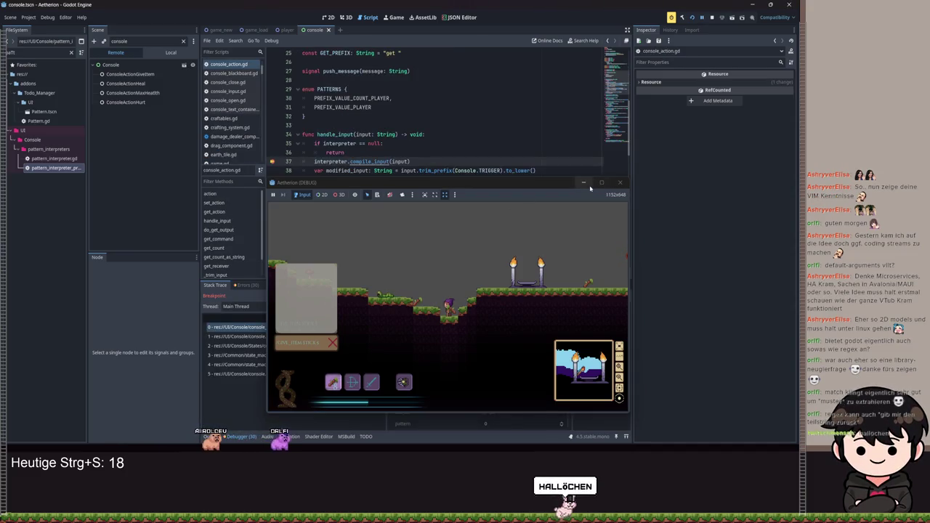
pyautogui.click(594, 296)
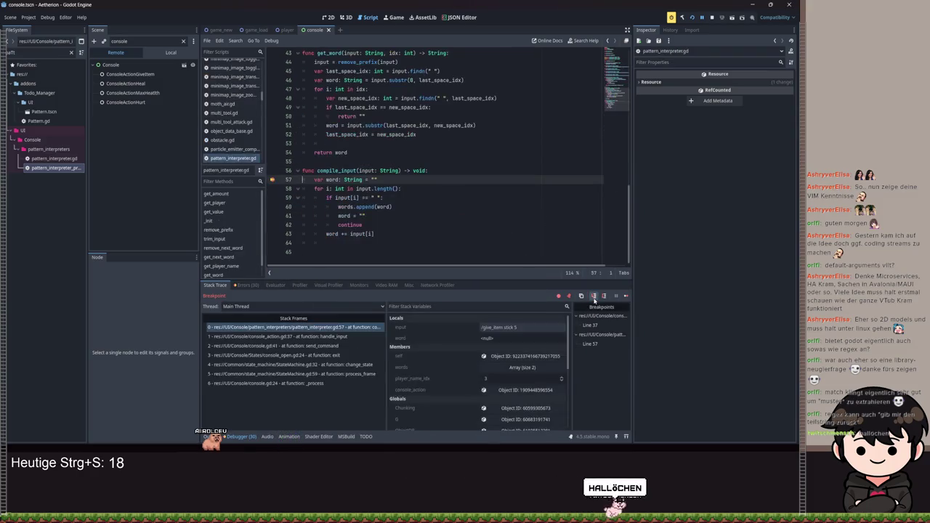
pyautogui.click(593, 296)
pyautogui.click(593, 296)
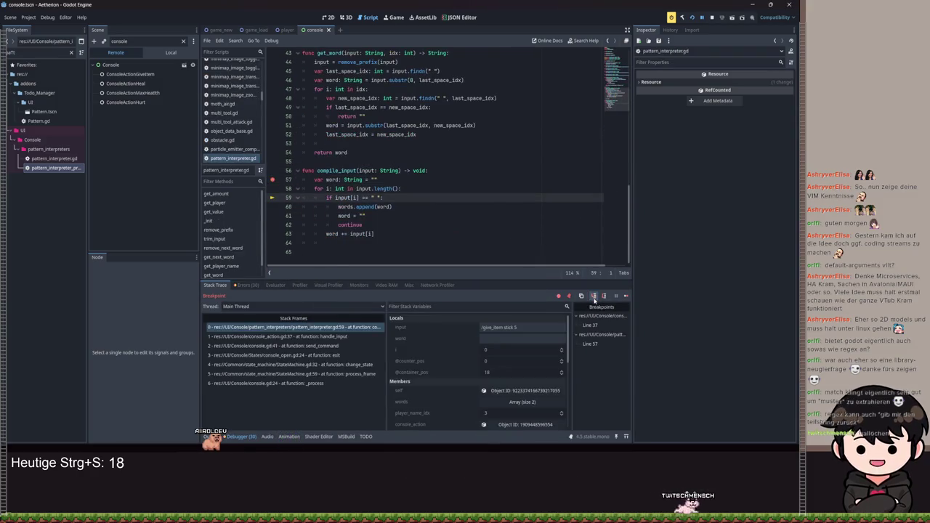
pyautogui.click(593, 296)
pyautogui.click(594, 296)
pyautogui.click(594, 296)
pyautogui.click(593, 297)
pyautogui.click(593, 297)
pyautogui.click(593, 297)
pyautogui.click(593, 297)
pyautogui.click(594, 297)
pyautogui.click(593, 296)
pyautogui.click(594, 297)
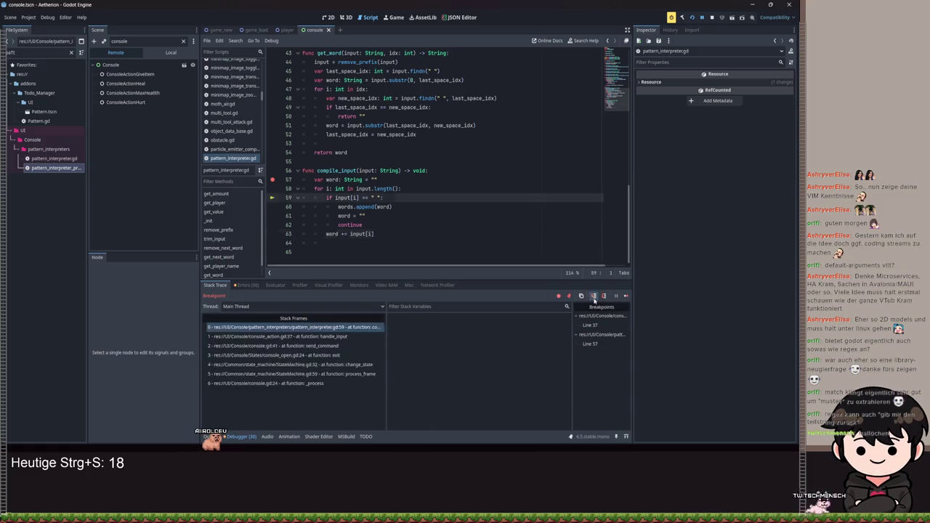
pyautogui.click(593, 296)
pyautogui.click(594, 297)
pyautogui.click(594, 296)
pyautogui.click(594, 296)
pyautogui.click(593, 296)
pyautogui.click(594, 296)
pyautogui.click(594, 297)
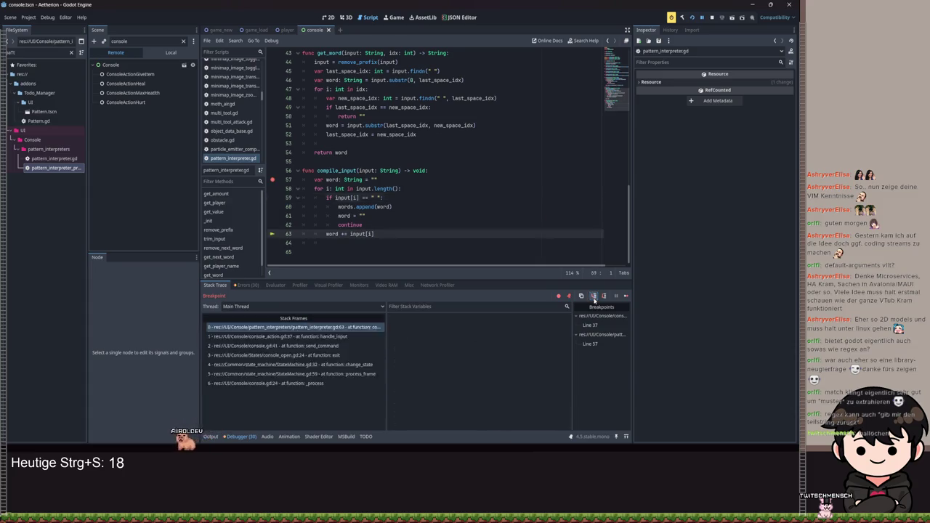
pyautogui.click(593, 297)
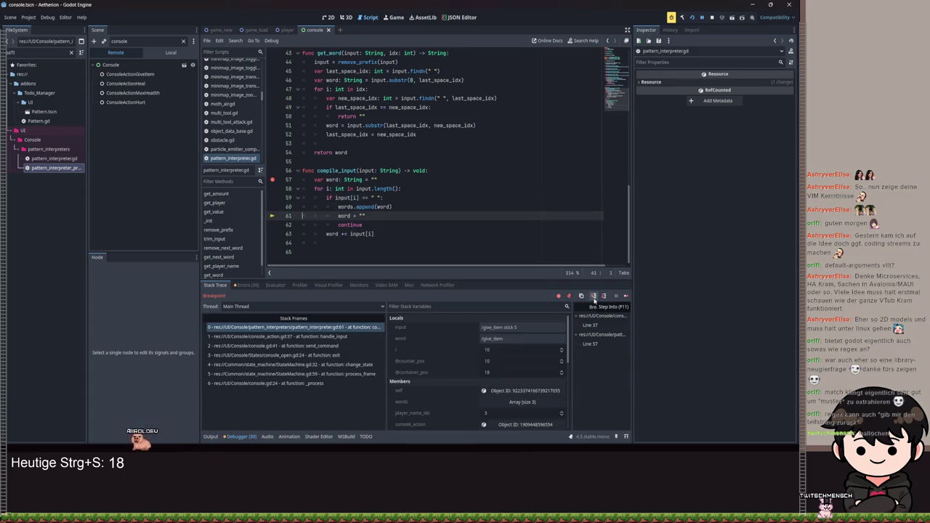
pyautogui.click(593, 296)
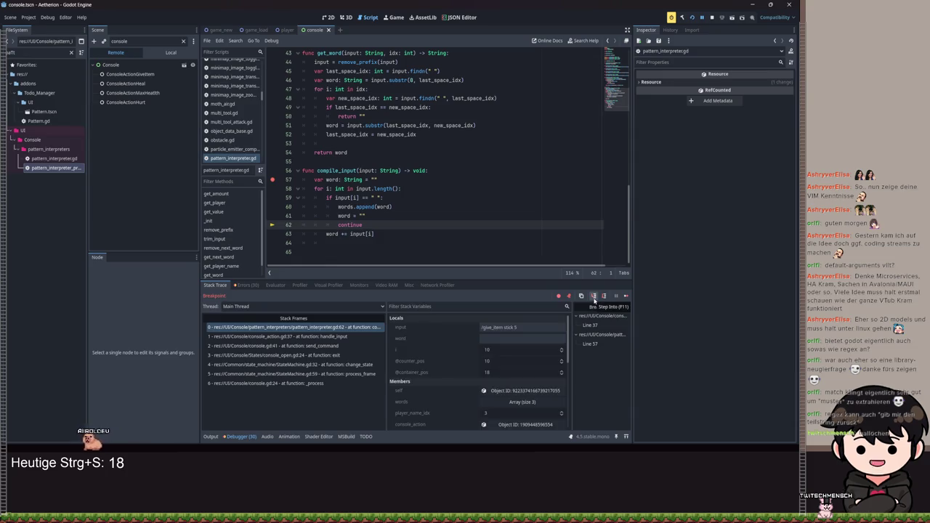
# Step: Keep stepping until 'stick' is added, reaching i = 17 with words holding four entries
pyautogui.click(594, 297)
pyautogui.click(593, 296)
pyautogui.click(594, 297)
pyautogui.click(594, 296)
pyautogui.click(594, 297)
pyautogui.click(594, 296)
pyautogui.click(594, 296)
pyautogui.click(593, 297)
pyautogui.click(593, 297)
pyautogui.click(594, 296)
pyautogui.click(593, 296)
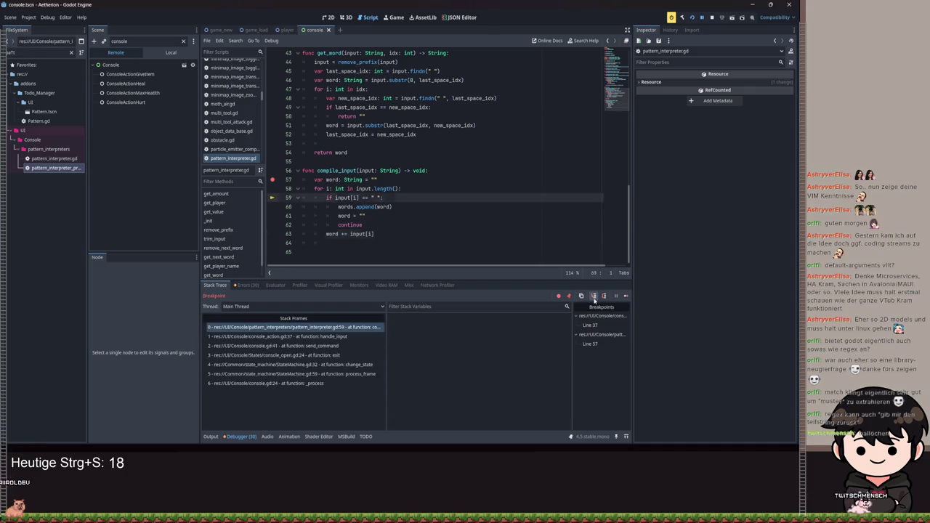
pyautogui.click(594, 296)
pyautogui.click(593, 296)
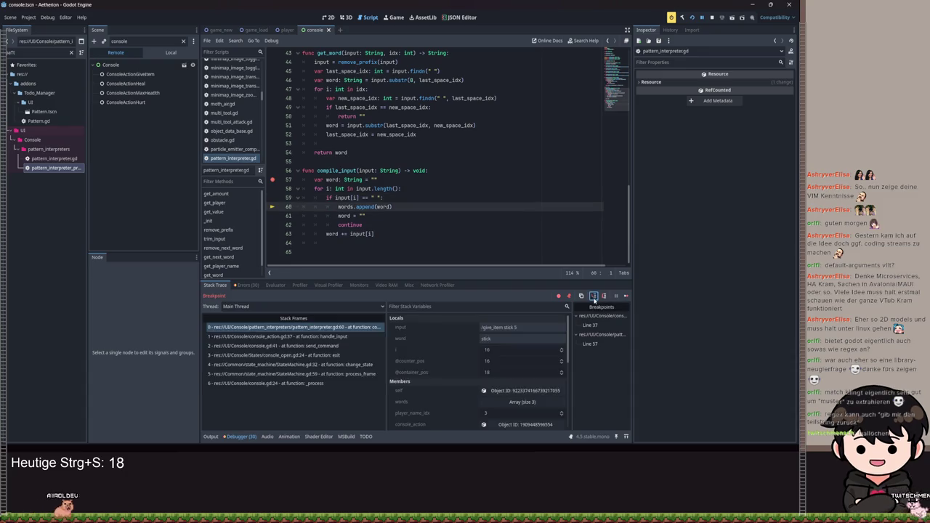
pyautogui.click(594, 296)
pyautogui.click(594, 297)
pyautogui.click(594, 297)
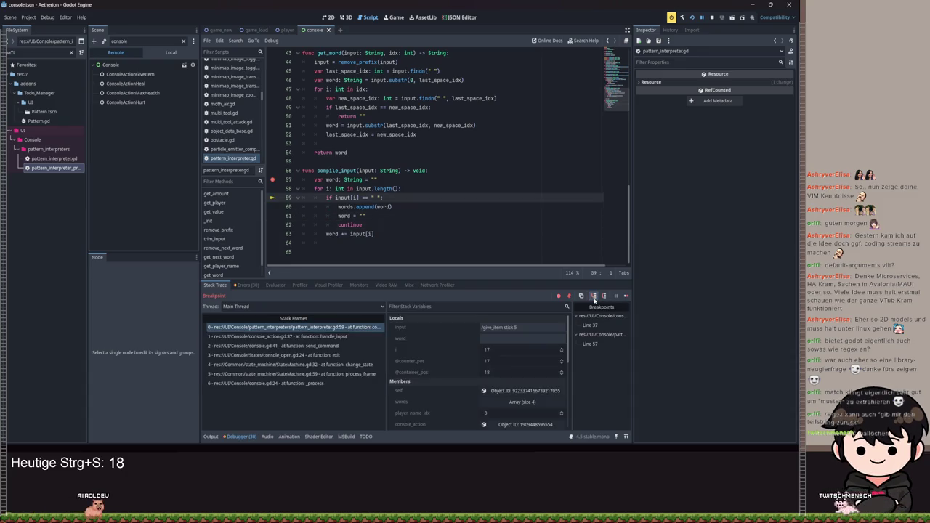
pyautogui.click(593, 297)
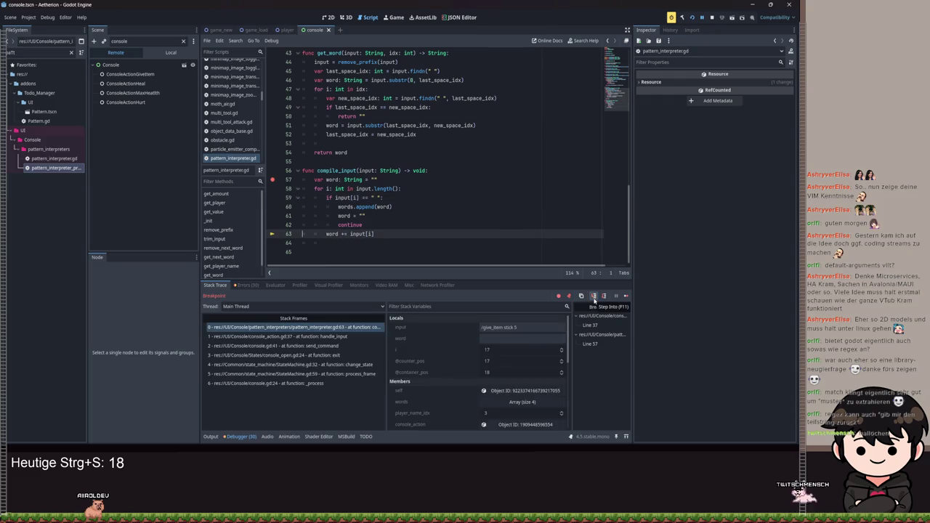
pyautogui.click(339, 244)
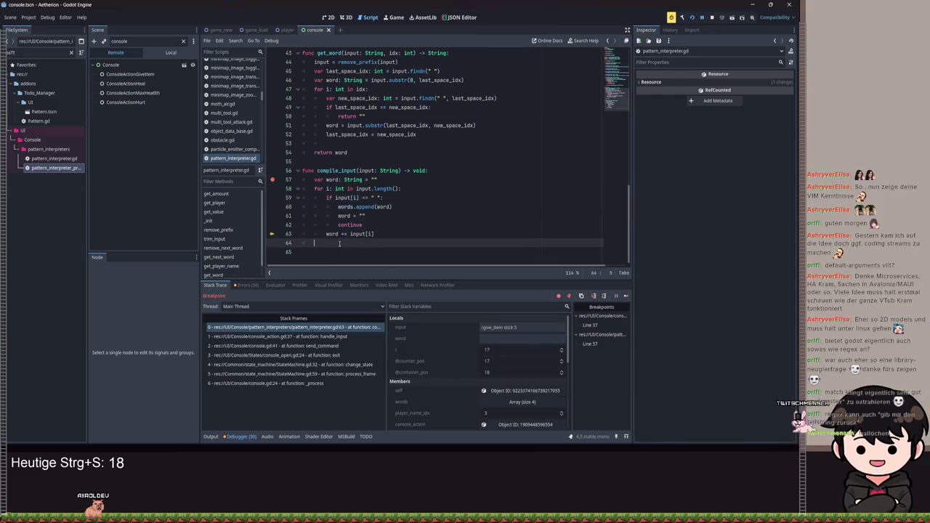
# Step: Add 'words.append(word)' after the compile_input loop
pyautogui.write('input.app')
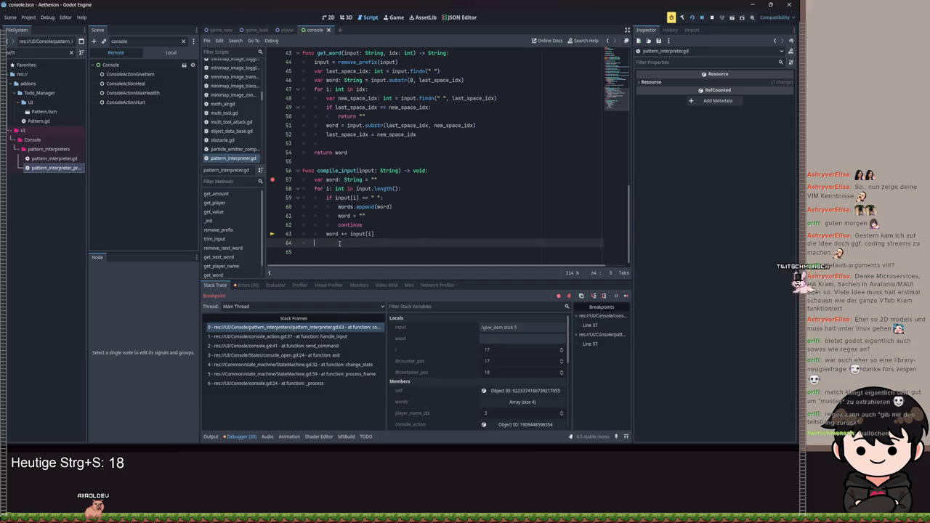
pyautogui.write('words.app')
pyautogui.press('Return')
pyautogui.write('wo')
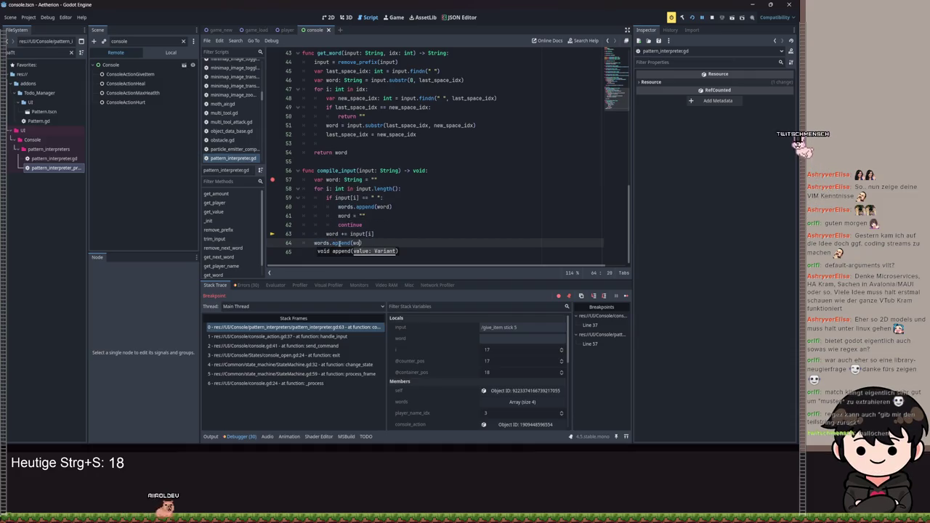
pyautogui.write('rd)')
# Step: Guard that append with 'if not word.is_empty():', save, and remove the line 57 breakpoint
pyautogui.click(398, 233)
pyautogui.press('Return')
pyautogui.write('if')
pyautogui.hotkey('shift', 'Tab')
pyautogui.write('word.is_e')
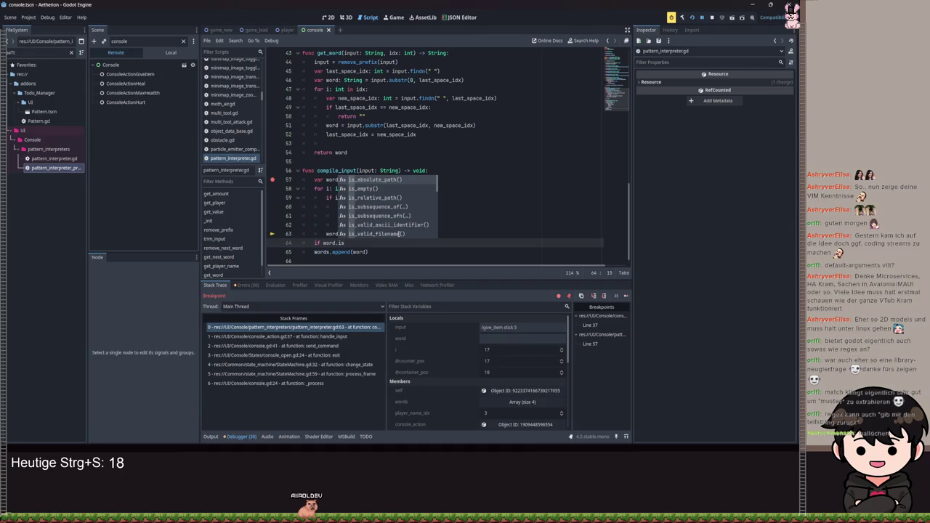
pyautogui.press('Return')
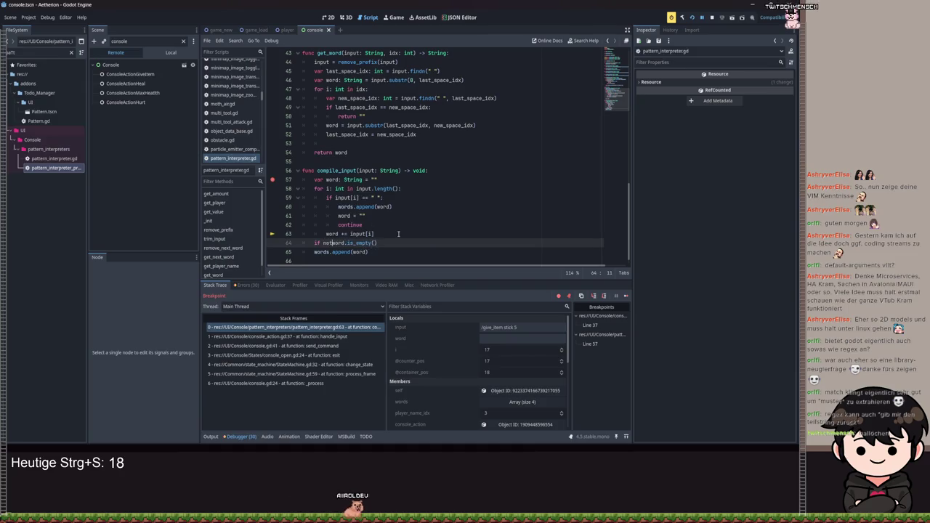
pyautogui.press('End')
pyautogui.write(':')
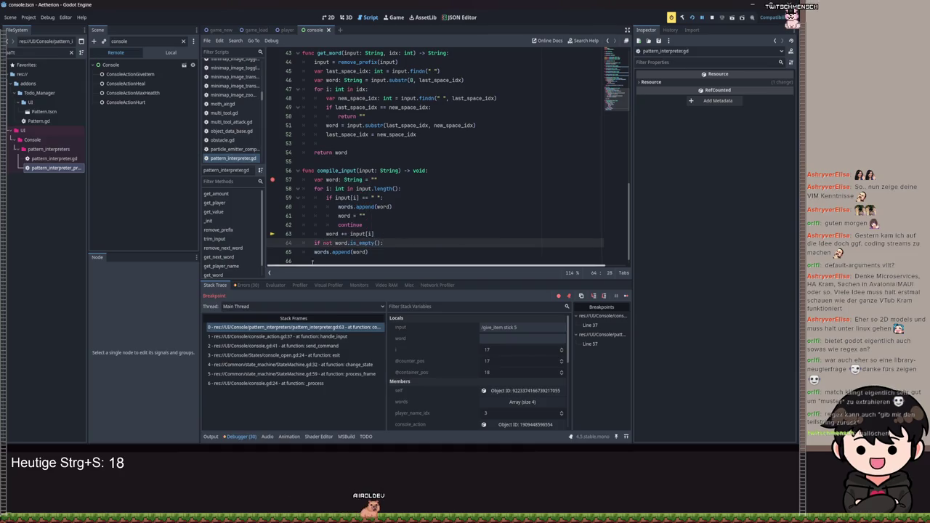
pyautogui.press('Down')
pyautogui.press('Home')
pyautogui.press('Tab')
pyautogui.hotkey('ctrl', 's')
pyautogui.click(273, 179)
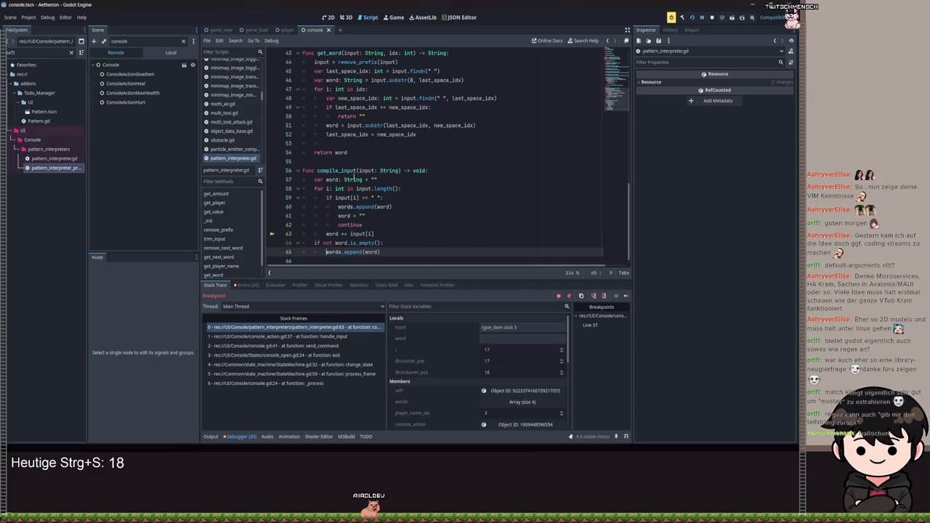
pyautogui.hotkey('ctrl', 's')
pyautogui.hotkey('ctrl', 's')
# Step: Resume the game and submit the give item command in its console
pyautogui.click(702, 18)
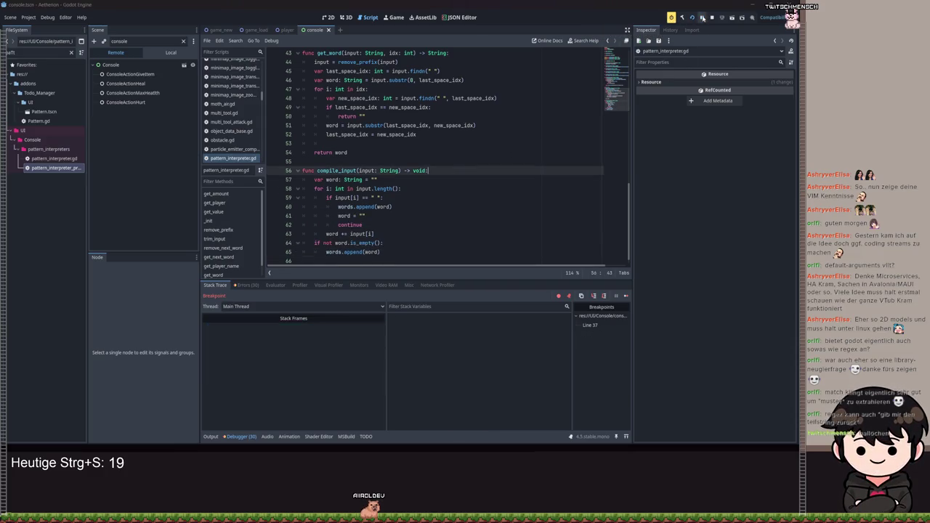
pyautogui.hotkey('alt', 'Tab')
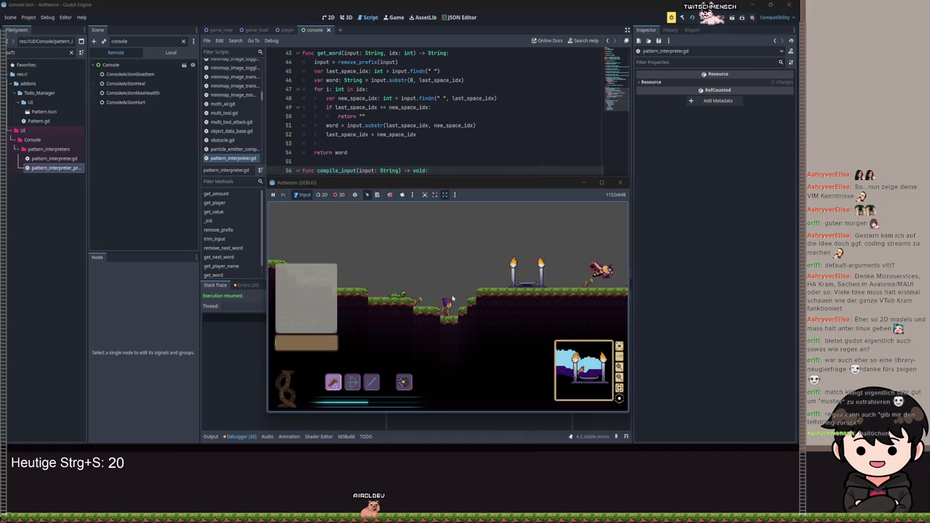
pyautogui.write('cons')
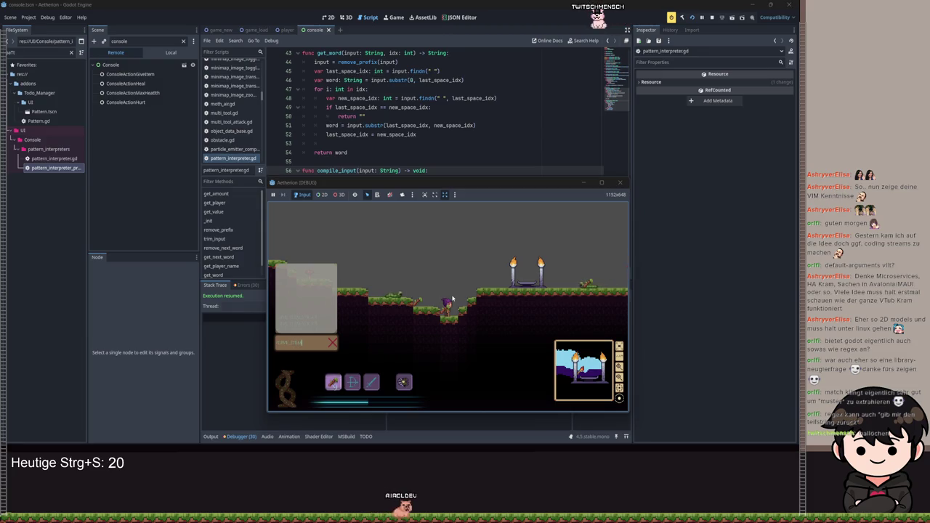
pyautogui.press('Return')
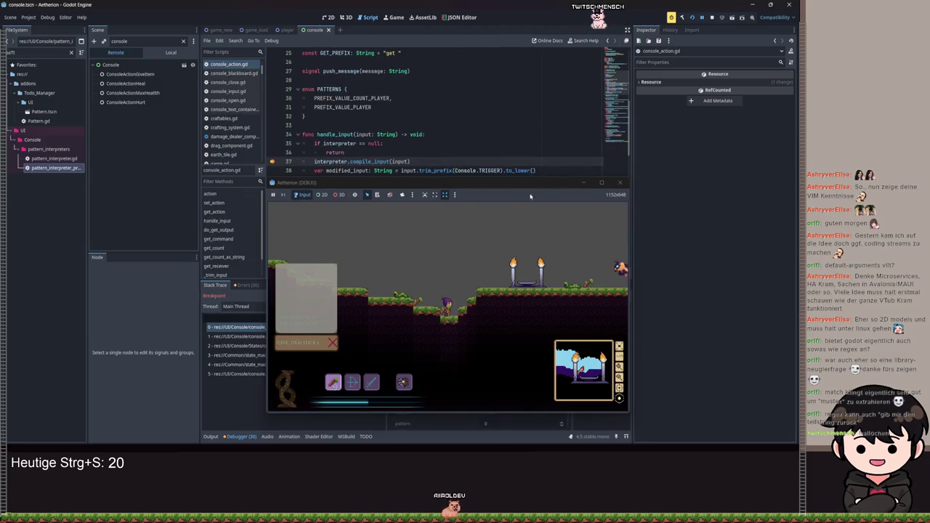
# Step: Step over and inspect the interpreter's Words, now 7 entries ending in '5', then return to compile_input
pyautogui.click(604, 296)
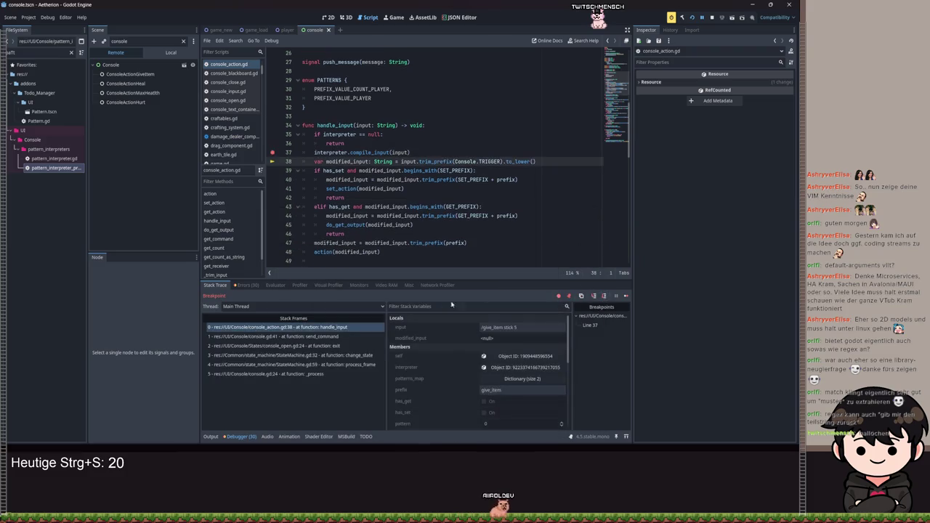
pyautogui.click(518, 367)
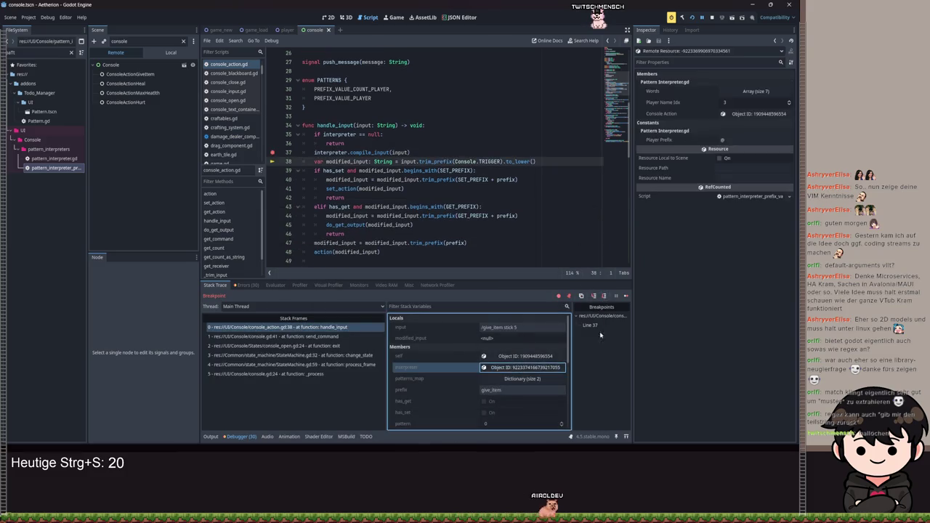
pyautogui.click(760, 91)
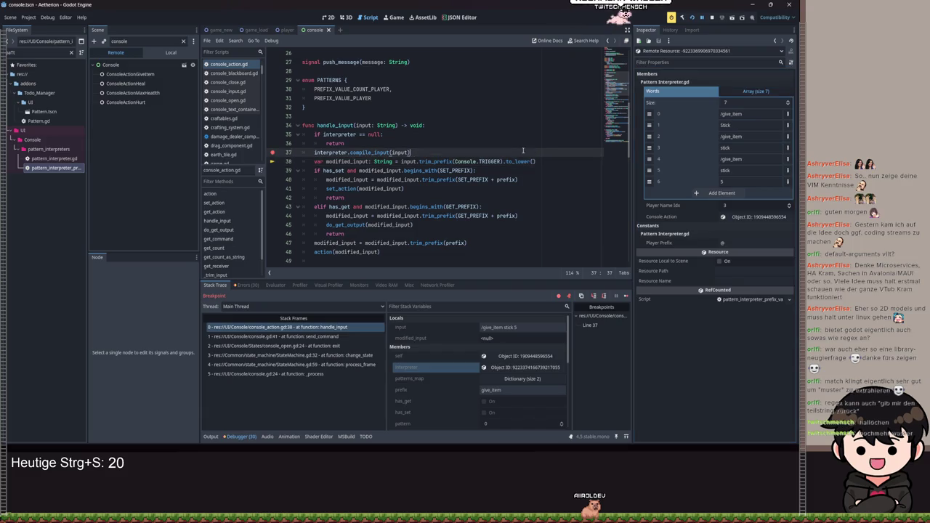
pyautogui.keyDown('ctrl'); pyautogui.click(396, 152); pyautogui.keyUp('ctrl')
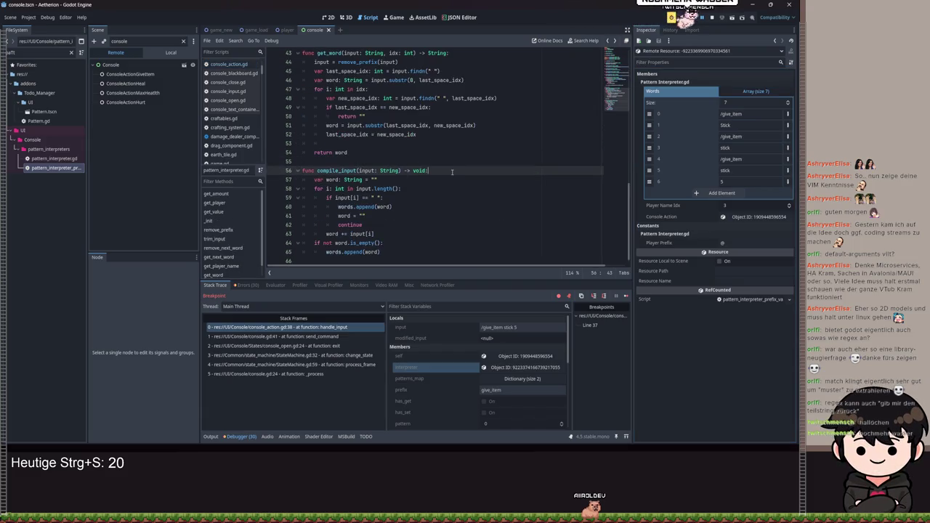
# Step: Insert 'words.clear()' as compile_input's first line, save the script, and resume the game
pyautogui.press('Return')
pyautogui.write('word')
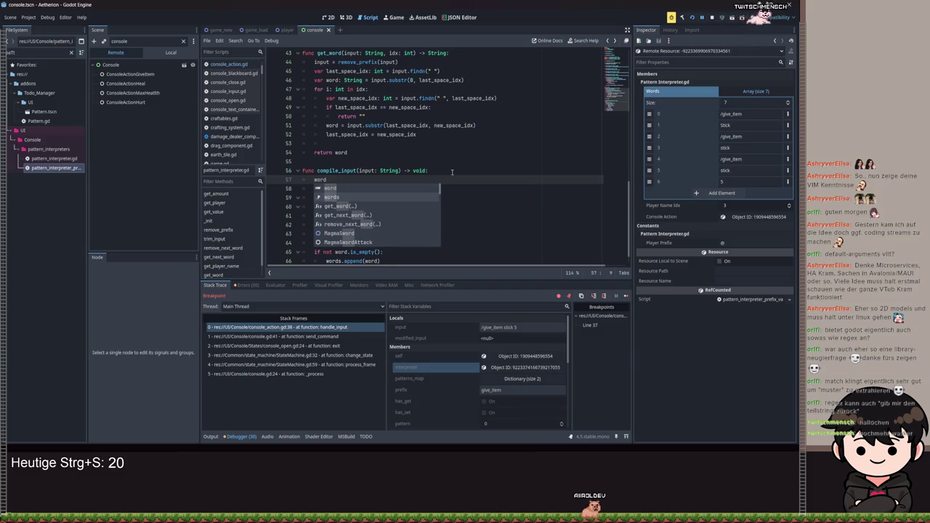
pyautogui.write('s.clear()')
pyautogui.hotkey('ctrl', 's')
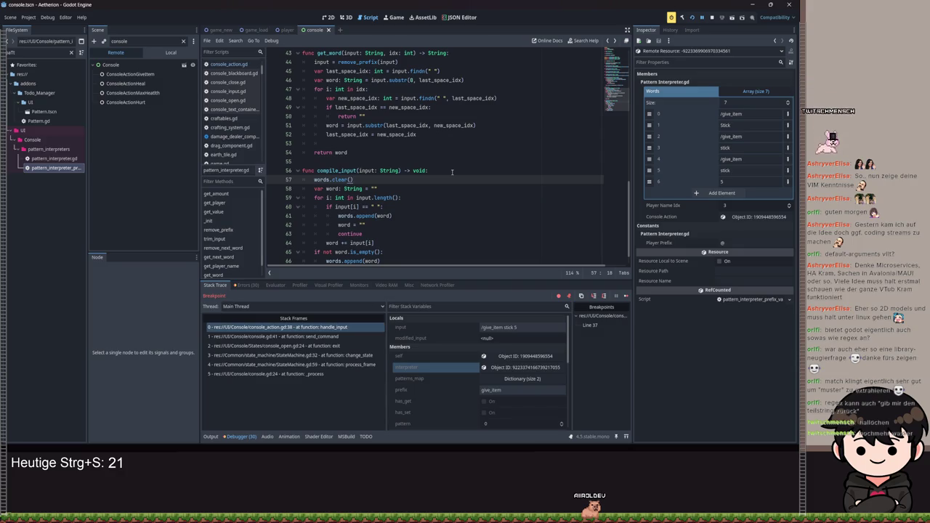
pyautogui.click(420, 204)
pyautogui.hotkey('ctrl', 's')
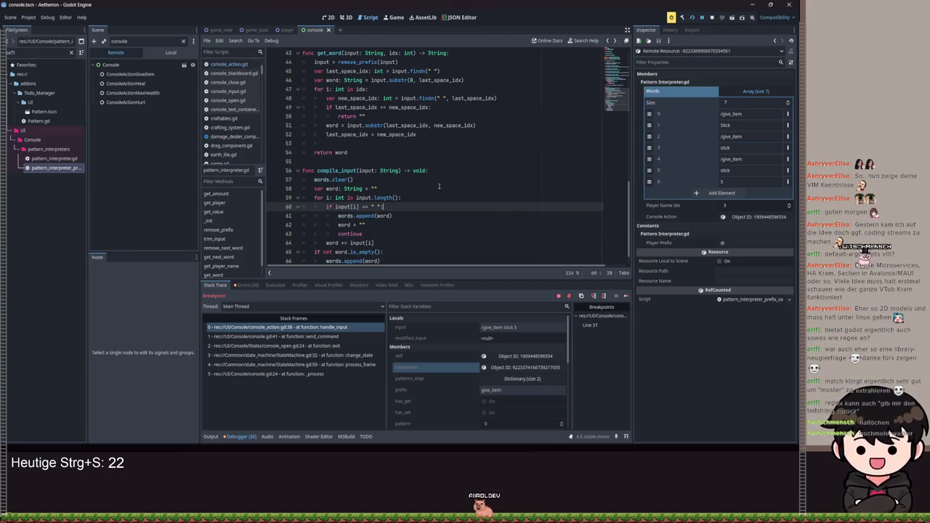
pyautogui.click(340, 179)
pyautogui.hotkey('ctrl', 's')
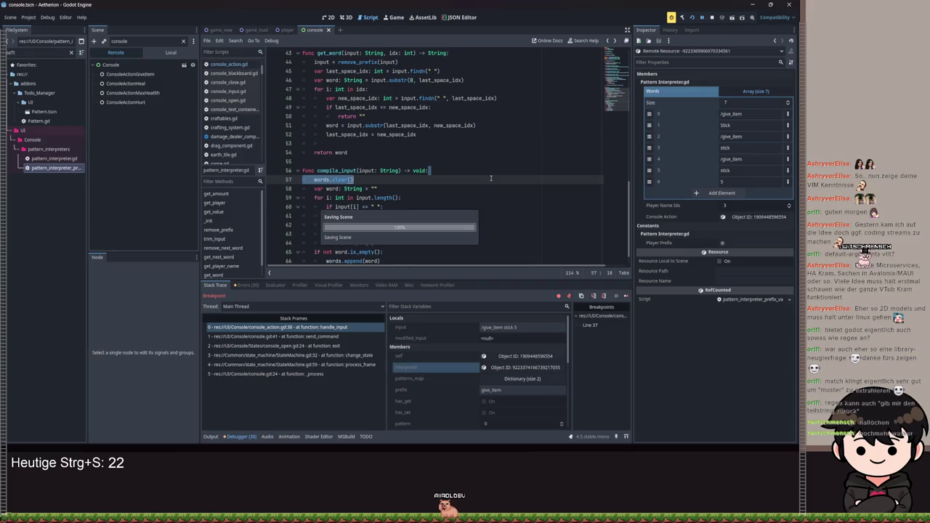
pyautogui.click(702, 18)
pyautogui.scroll(-1, 450, 181)
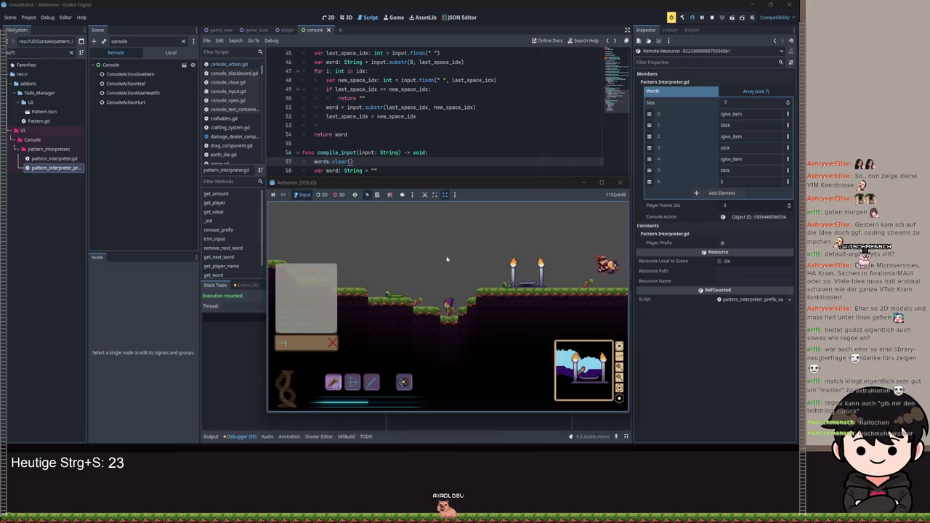
# Step: Submit 'give_item stick' in the game and select the ConsoleActionGiveItem node in the live scene tree
pyautogui.write('give_item stick')
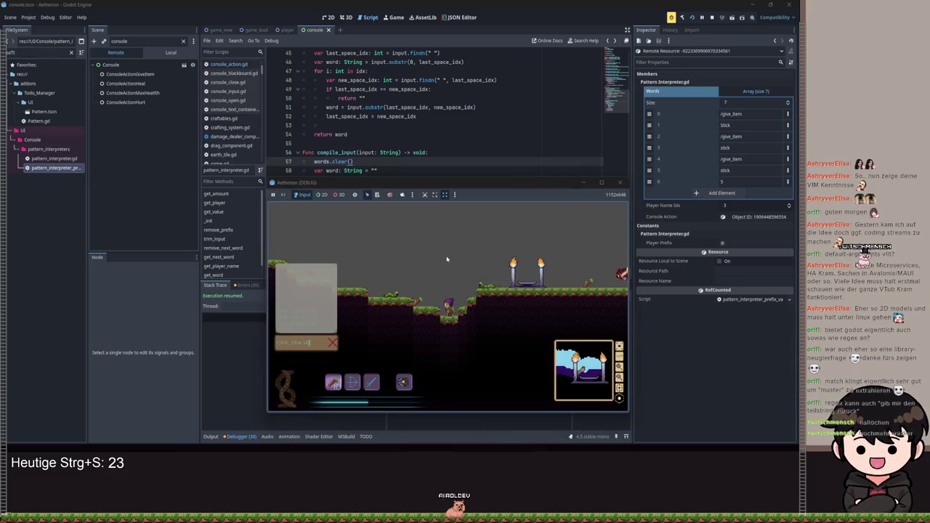
pyautogui.press('Return')
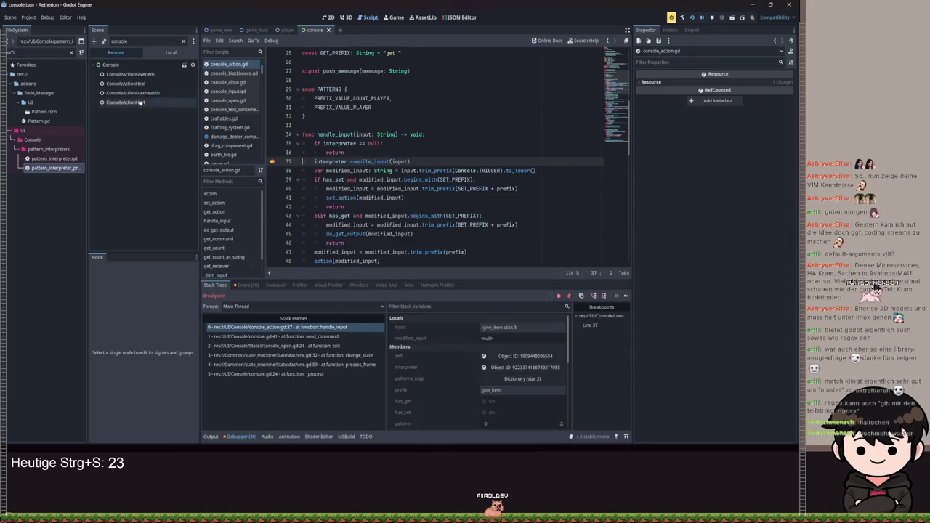
pyautogui.click(122, 74)
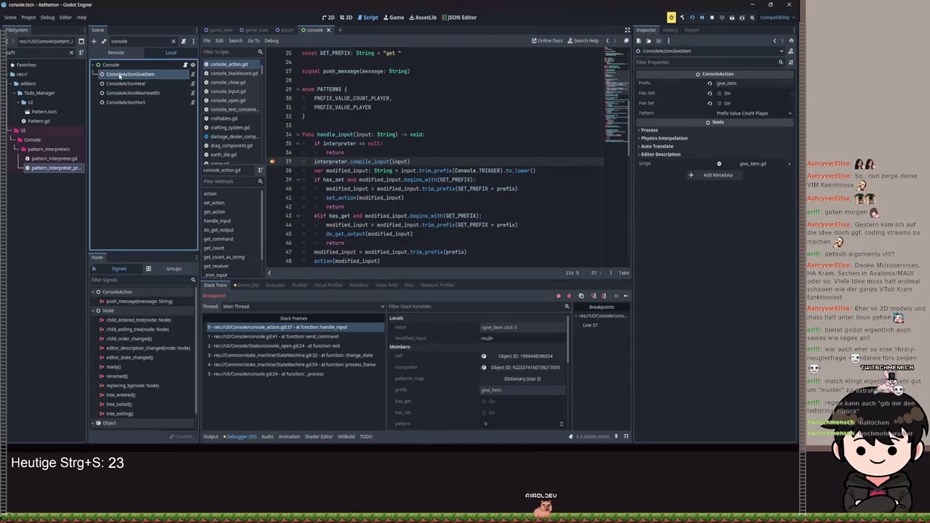
pyautogui.click(125, 74)
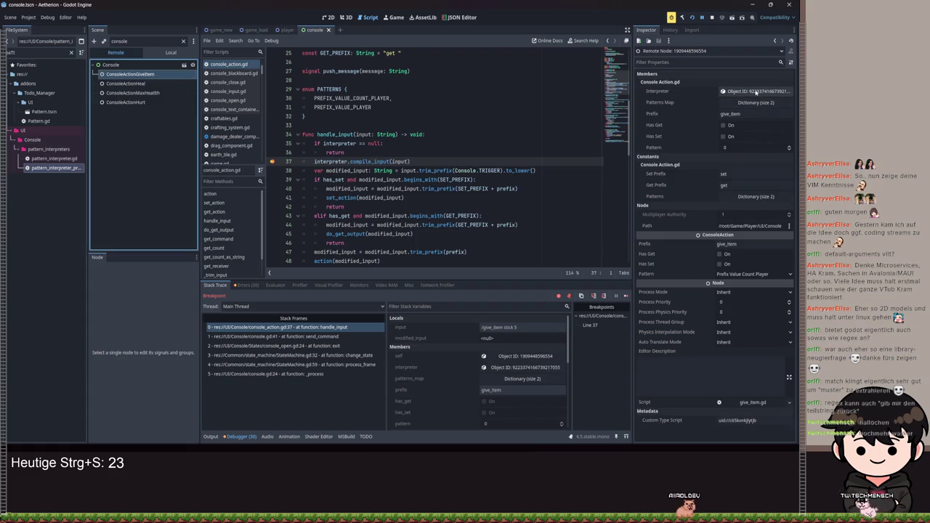
# Step: Step to line 38, confirm Words holds only '/give_item', 'stick', '5', save, and open the prefix interpreter script
pyautogui.click(603, 296)
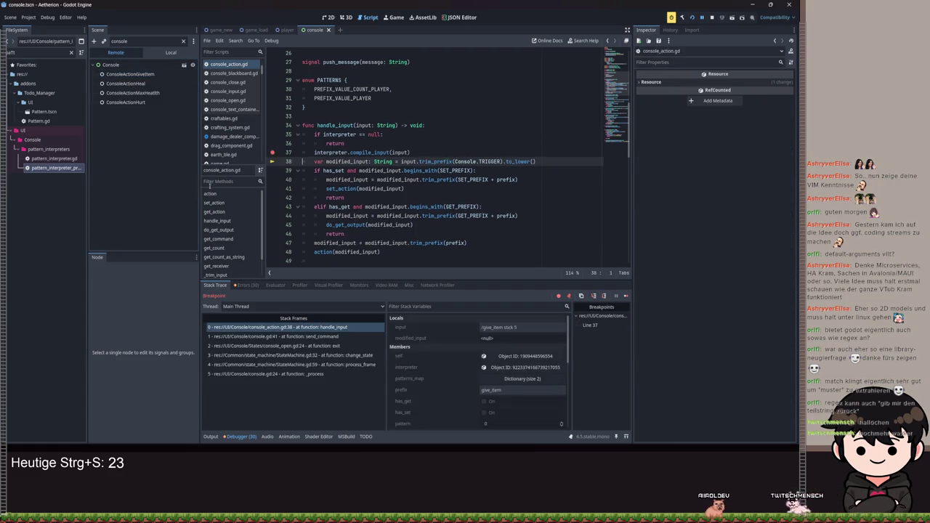
pyautogui.click(526, 367)
pyautogui.click(745, 91)
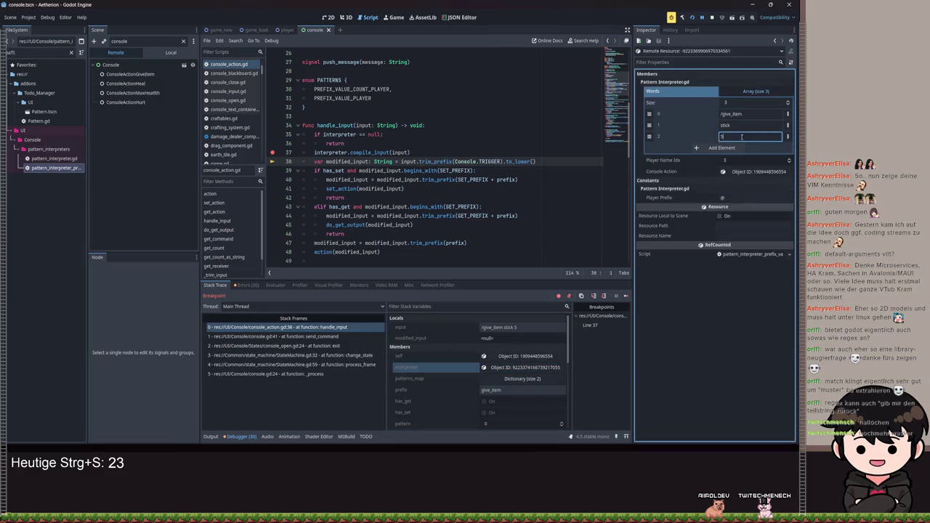
pyautogui.click(459, 233)
pyautogui.hotkey('ctrl', 's')
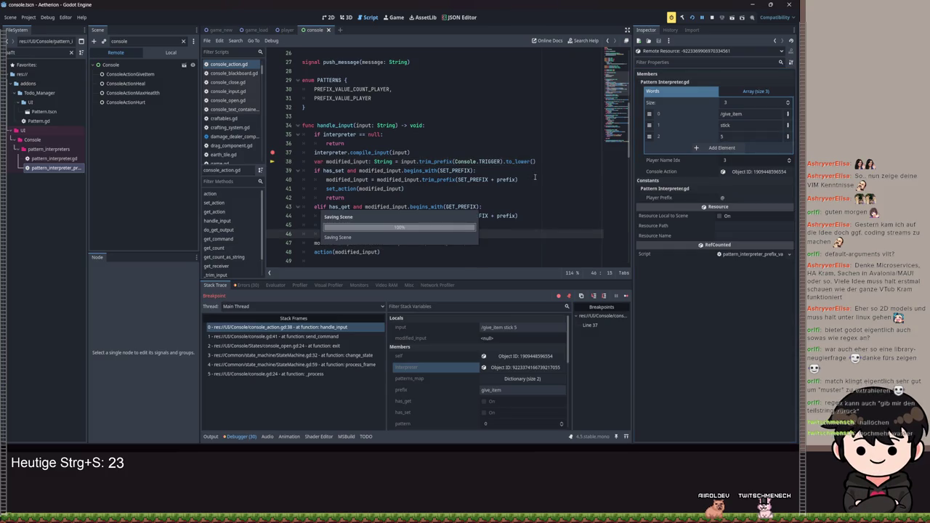
pyautogui.hotkey('alt', 'Left')
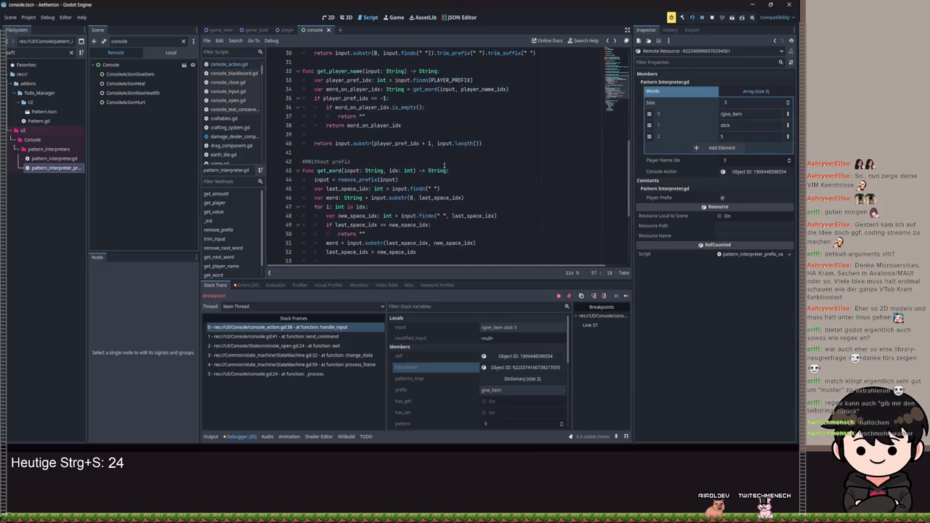
pyautogui.scroll(7, 443, 166)
pyautogui.scroll(-2, 446, 143)
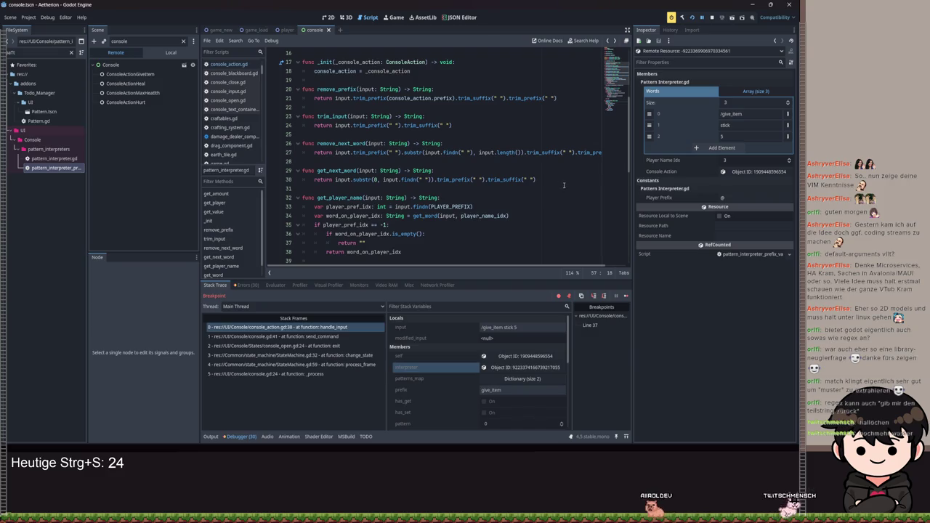
pyautogui.scroll(-4, 571, 183)
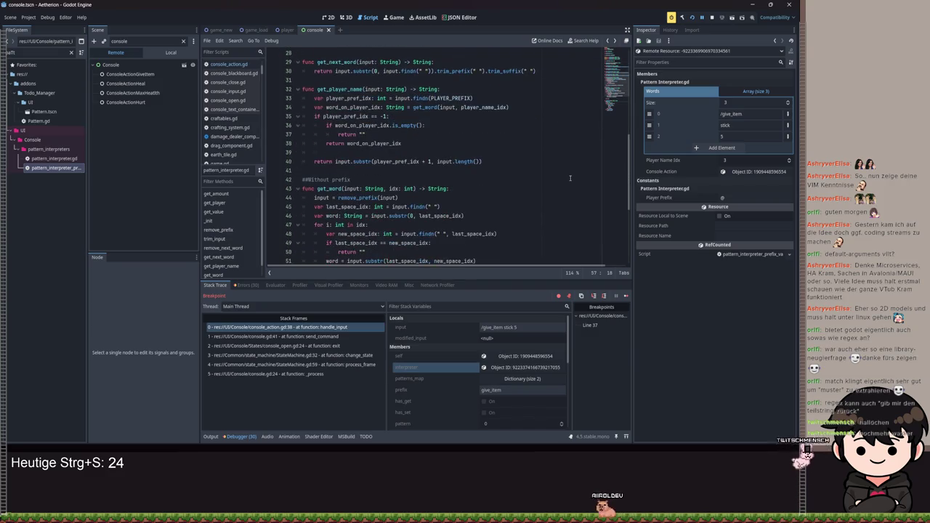
pyautogui.scroll(-3, 570, 178)
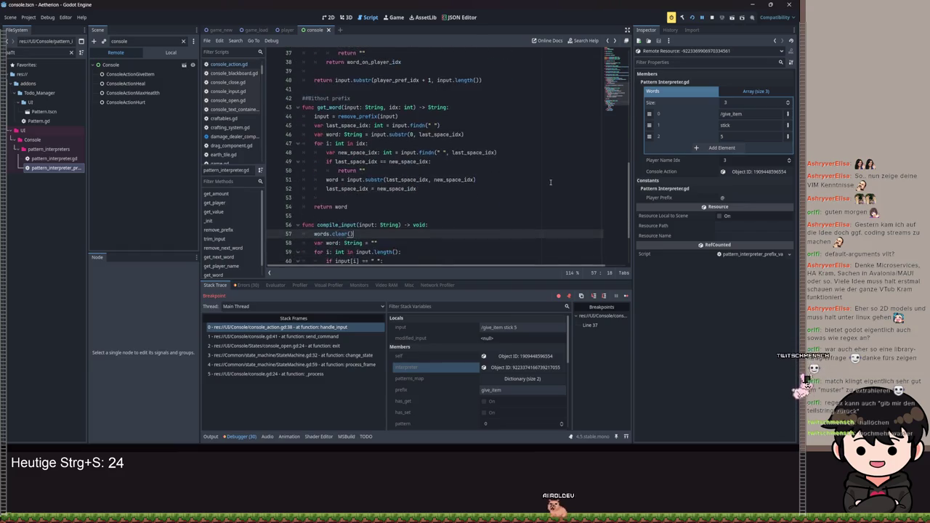
pyautogui.scroll(5, 550, 183)
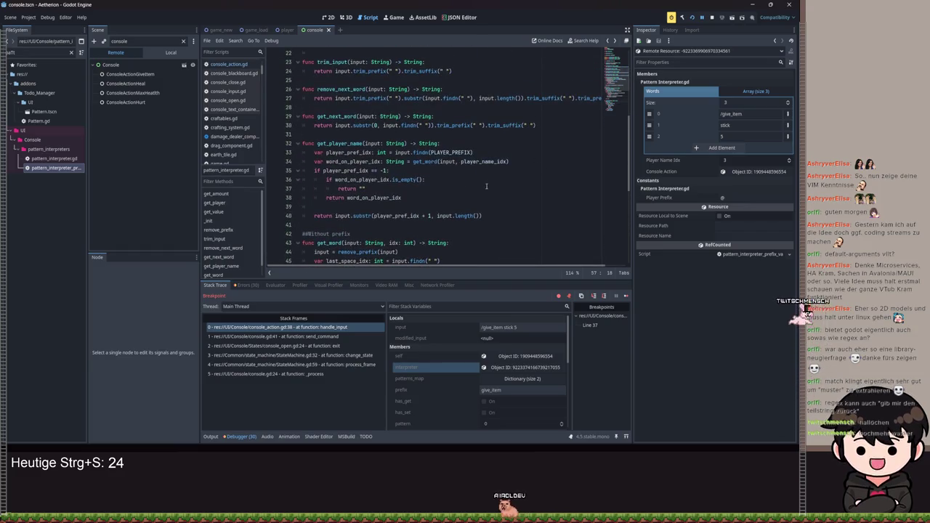
pyautogui.moveTo(482, 216)
pyautogui.mouseDown()
pyautogui.moveTo(327, 209)
pyautogui.moveTo(309, 153)
pyautogui.mouseUp()
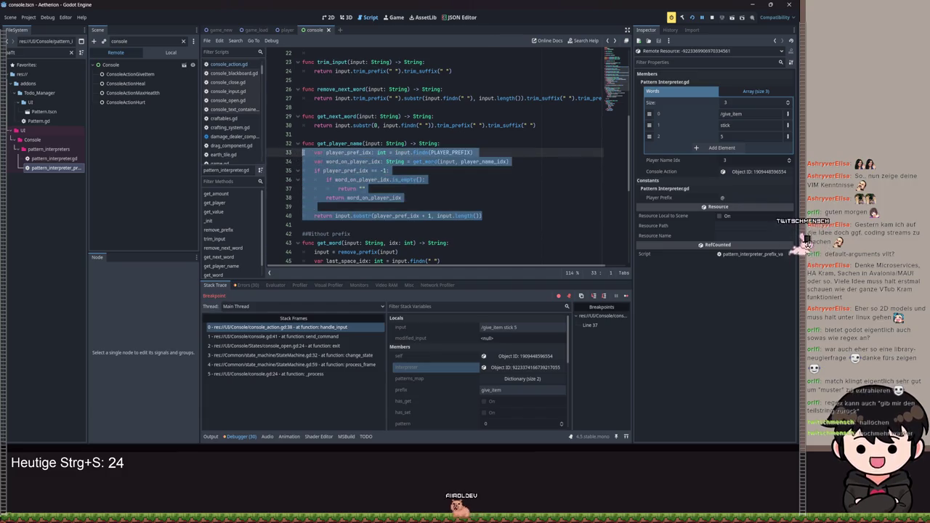
pyautogui.scroll(3, 363, 167)
pyautogui.scroll(-3, 465, 182)
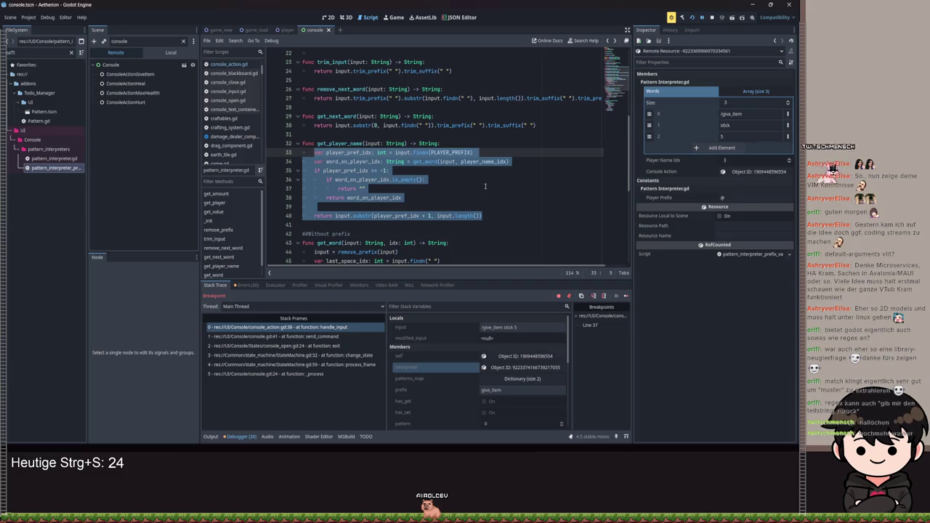
pyautogui.scroll(7, 485, 186)
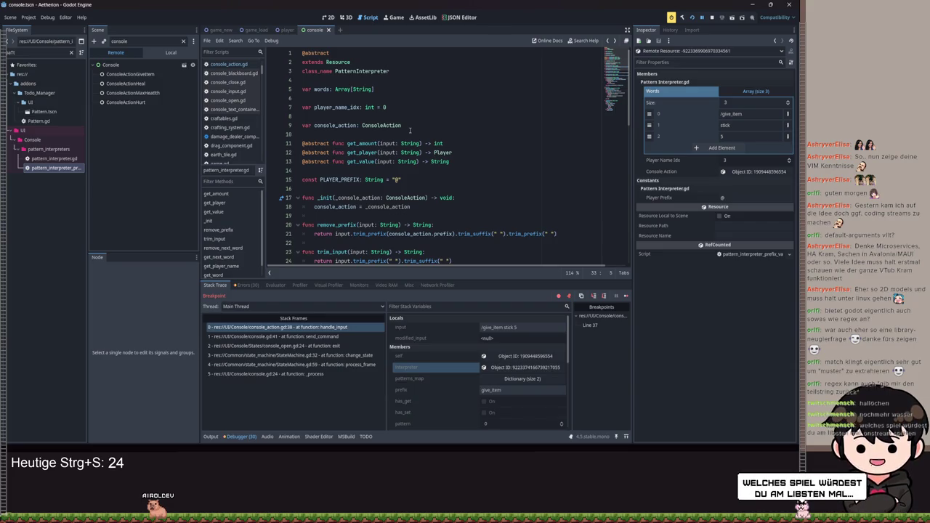
pyautogui.scroll(-5, 409, 135)
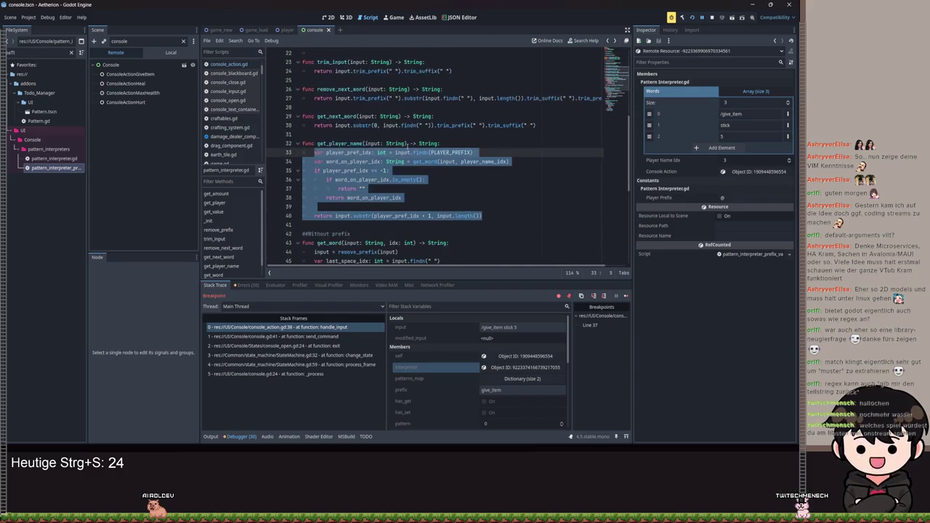
pyautogui.moveTo(482, 216); pyautogui.dragTo(317, 153)
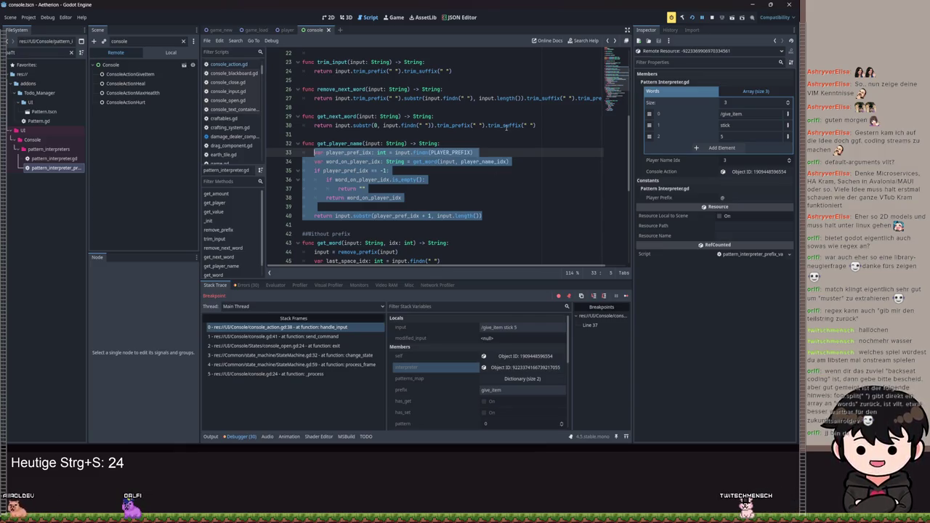
pyautogui.click(499, 152)
pyautogui.scroll(-8, 457, 252)
pyautogui.moveTo(426, 250)
pyautogui.mouseDown()
pyautogui.moveTo(356, 215)
pyautogui.moveTo(338, 194)
pyautogui.mouseUp()
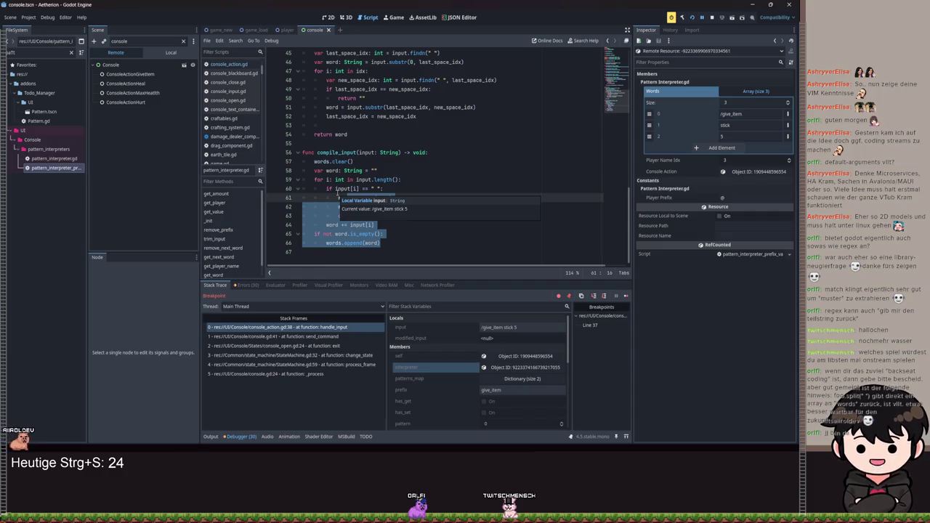
pyautogui.moveTo(346, 195)
pyautogui.mouseDown()
pyautogui.moveTo(331, 225)
pyautogui.moveTo(313, 162)
pyautogui.mouseUp()
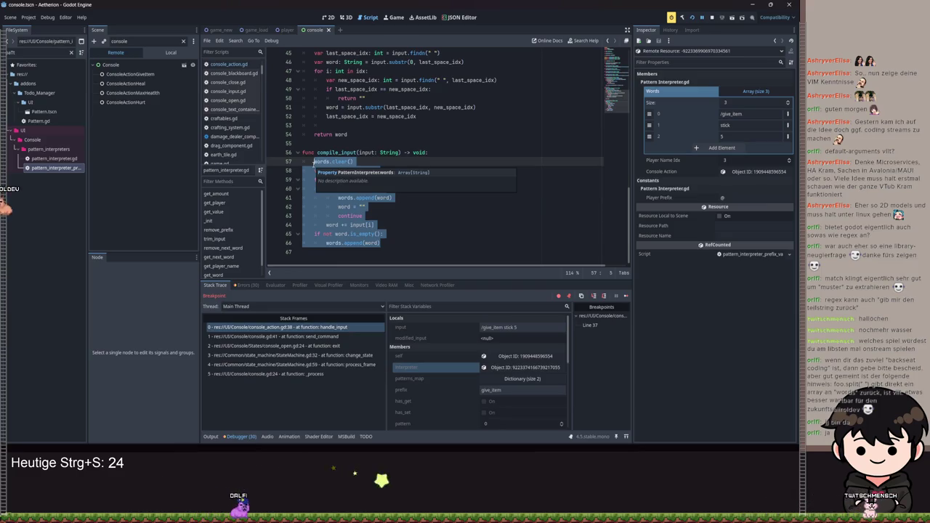
pyautogui.doubleClick(332, 152)
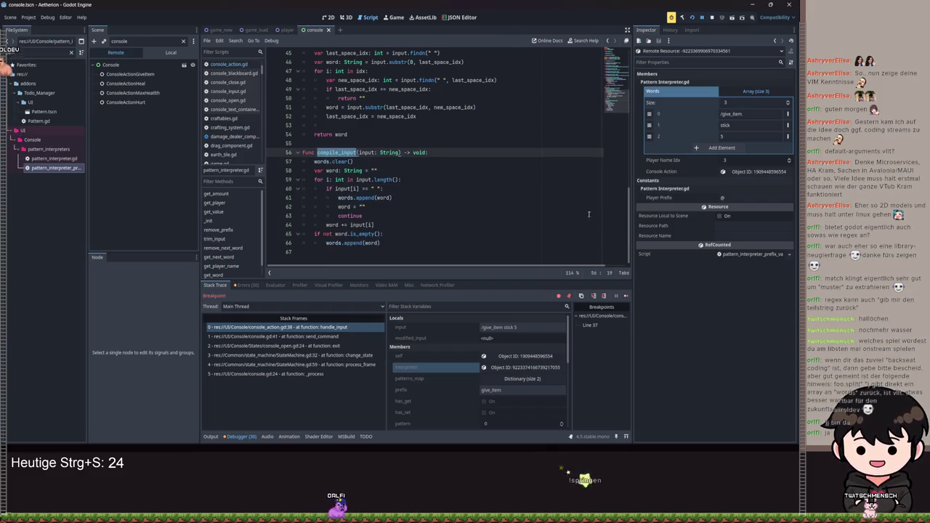
pyautogui.tripleClick(443, 152)
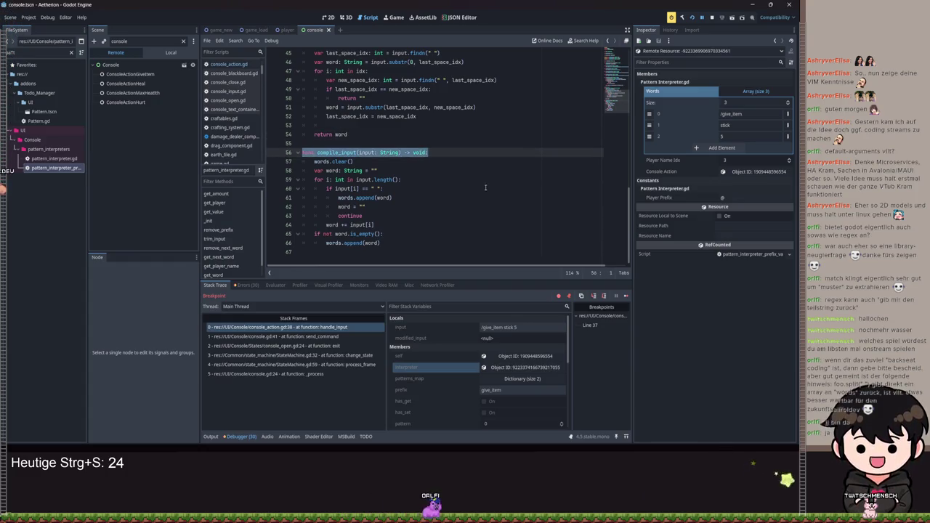
pyautogui.click(450, 151)
pyautogui.scroll(1, 457, 155)
pyautogui.scroll(-1, 458, 156)
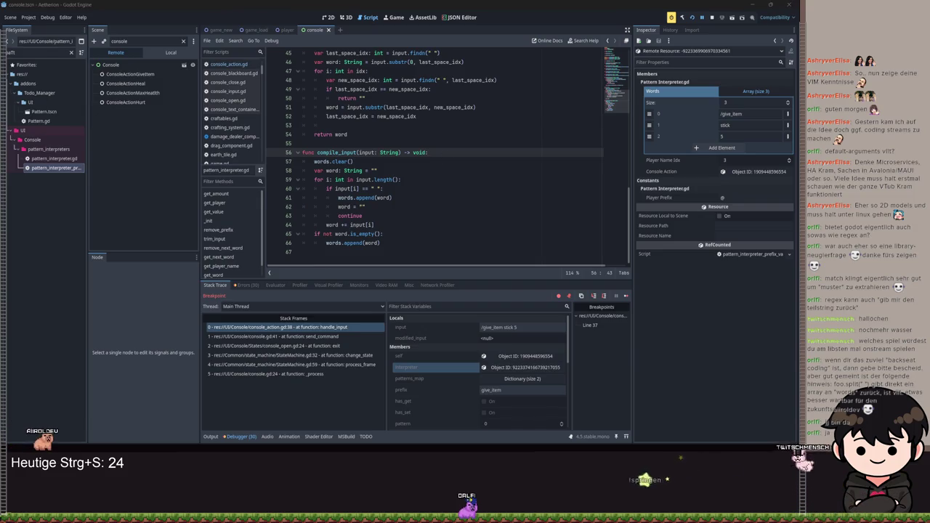
pyautogui.press('Down')
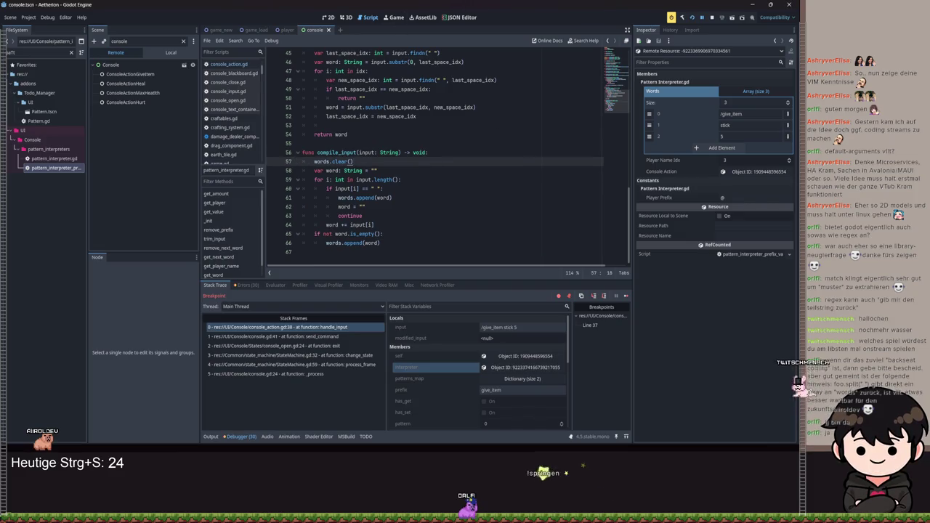
pyautogui.scroll(3, 454, 168)
pyautogui.scroll(10, 454, 168)
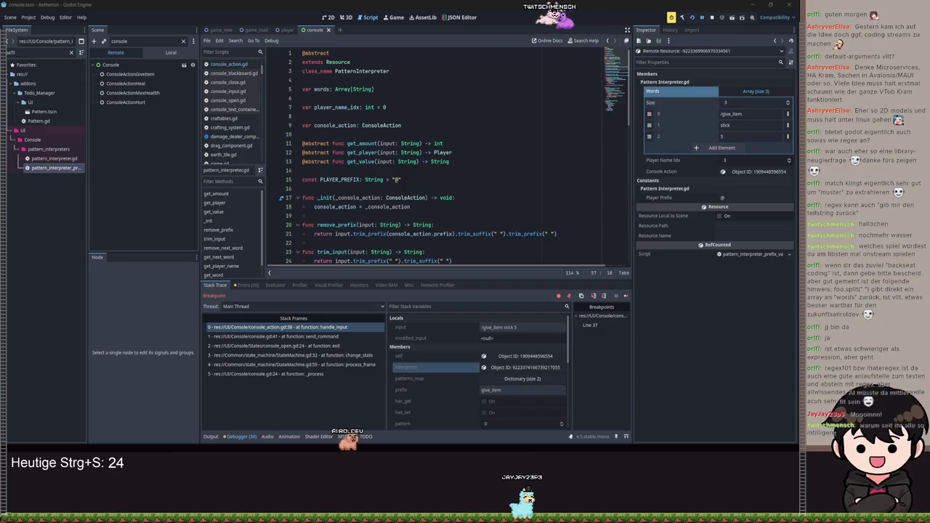
pyautogui.tripleClick(414, 178)
pyautogui.click(417, 168)
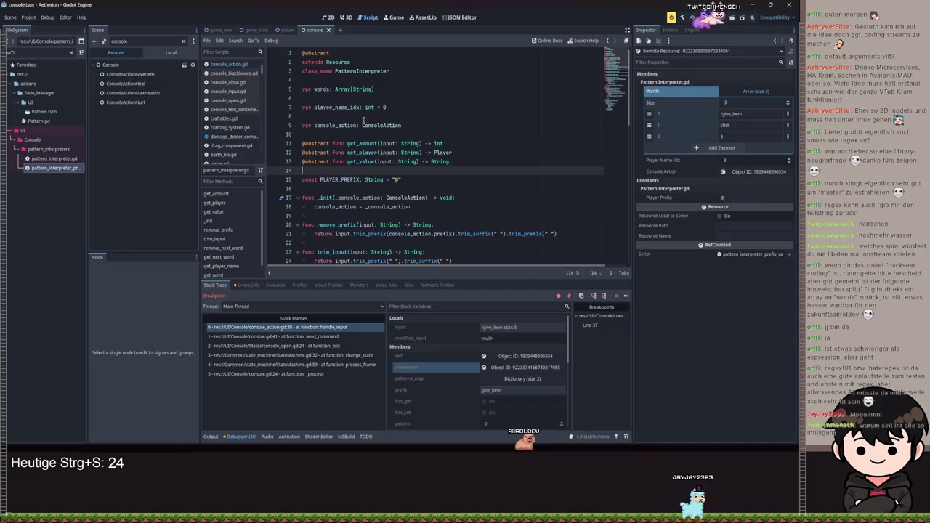
pyautogui.moveTo(385, 108); pyautogui.dragTo(297, 106)
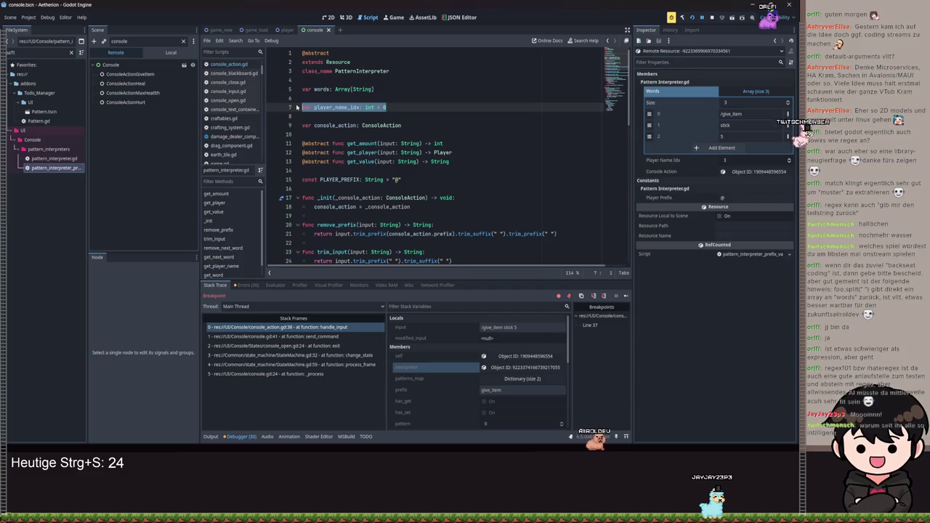
# Step: Replace the player_name_idx declaration with 'var regex: RegEx = RegEx.new()', save, and start a regex_expression line
pyautogui.press('BackSpace')
pyautogui.press('BackSpace')
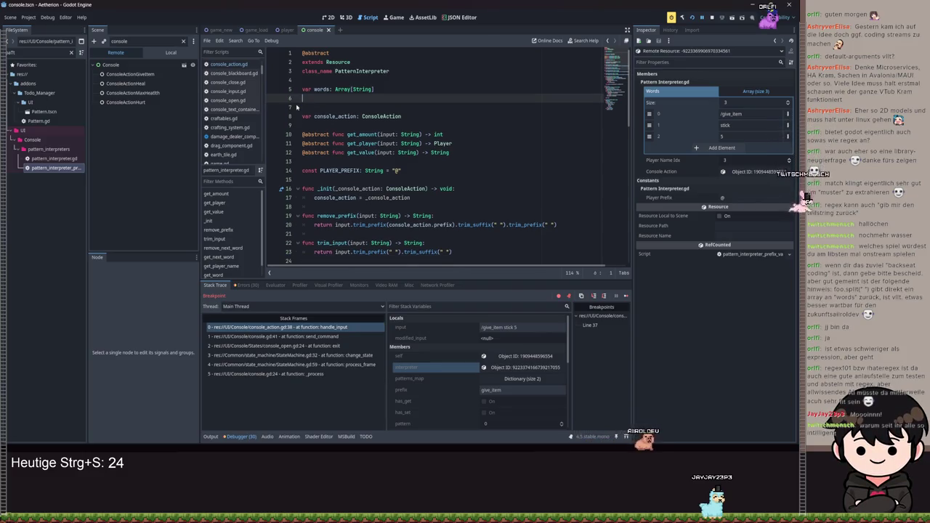
pyautogui.write('var regex:')
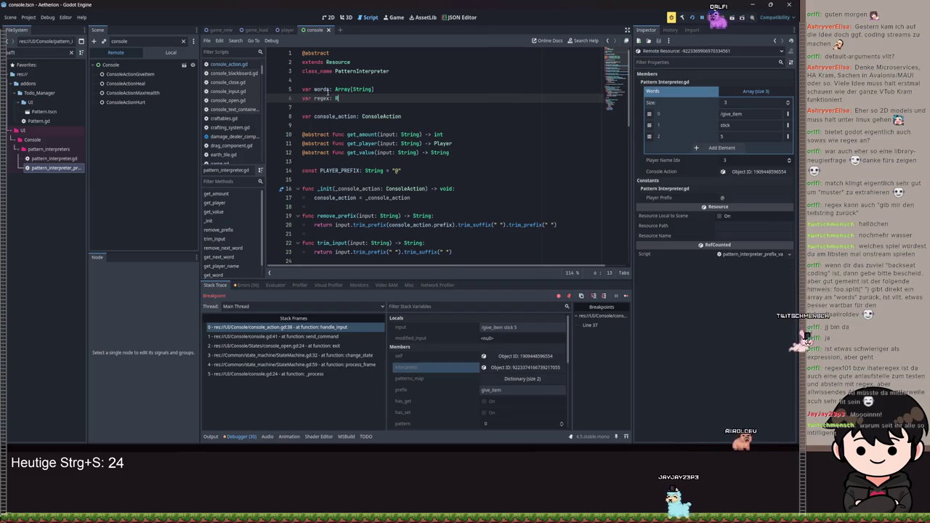
pyautogui.write(' Rege')
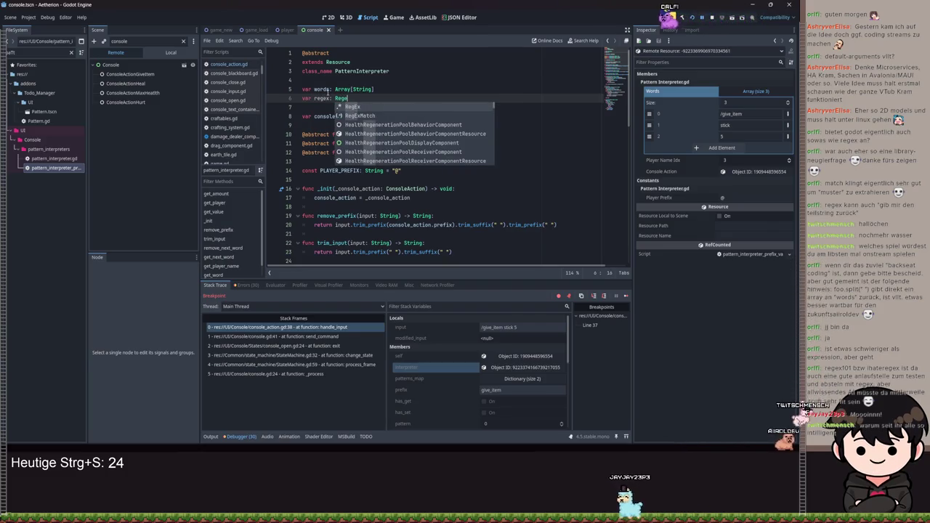
pyautogui.press('Return')
pyautogui.write('= RegEx.new')
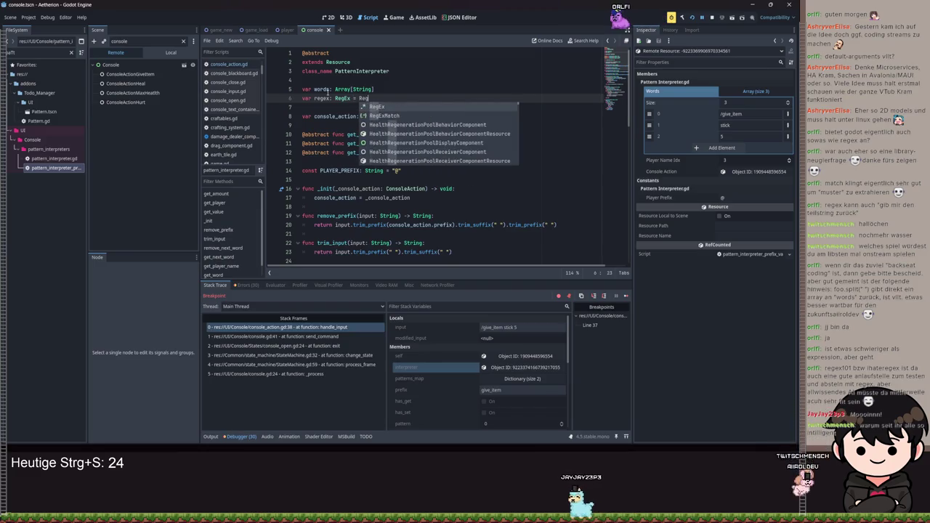
pyautogui.write('(')
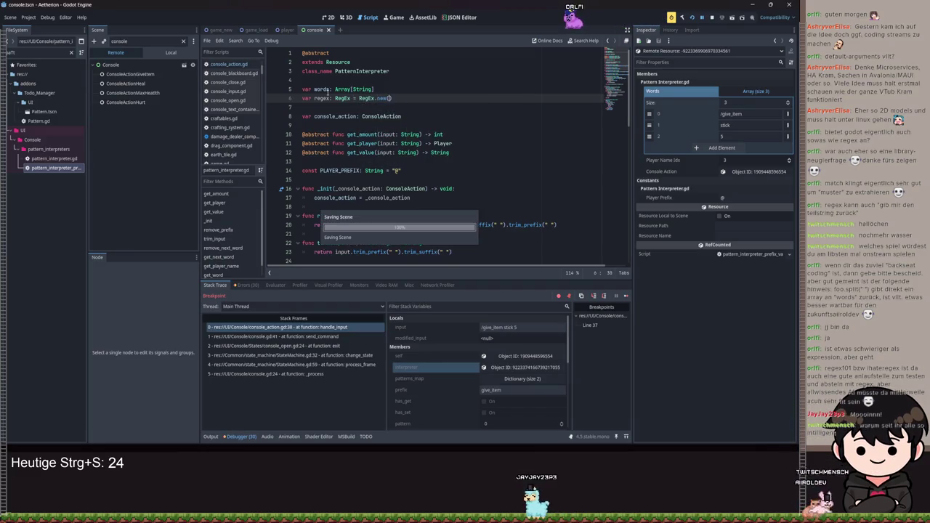
pyautogui.hotkey('ctrl', 's')
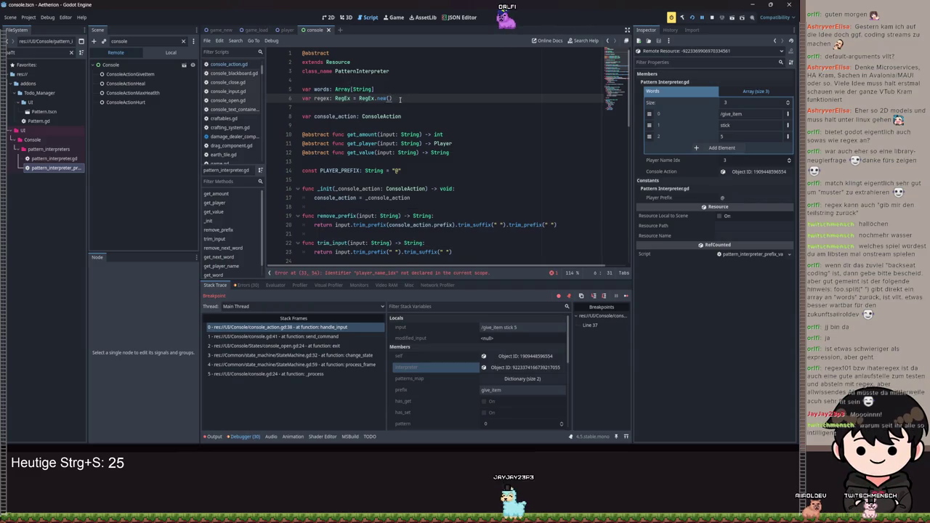
pyautogui.press('Return')
pyautogui.write('var regex_epres')
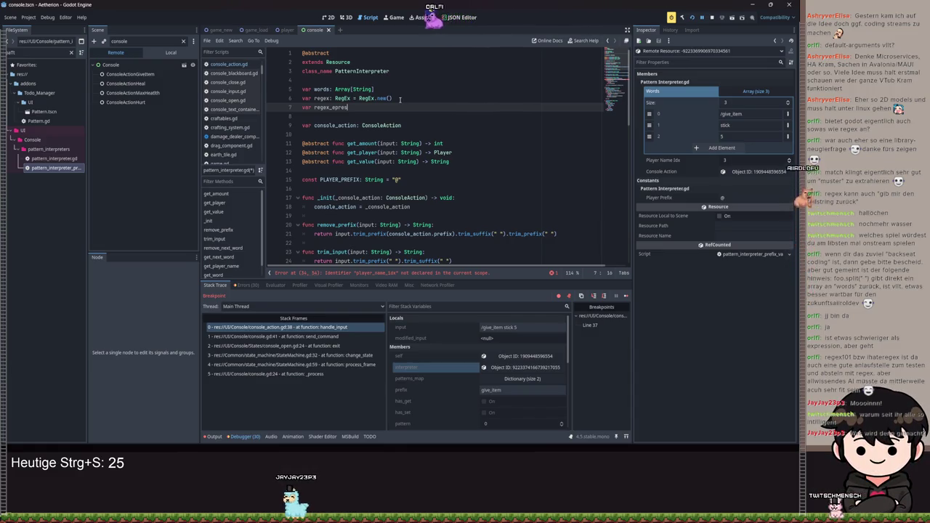
pyautogui.press('BackSpace')
pyautogui.press('BackSpace')
pyautogui.write('sion: String = ""')
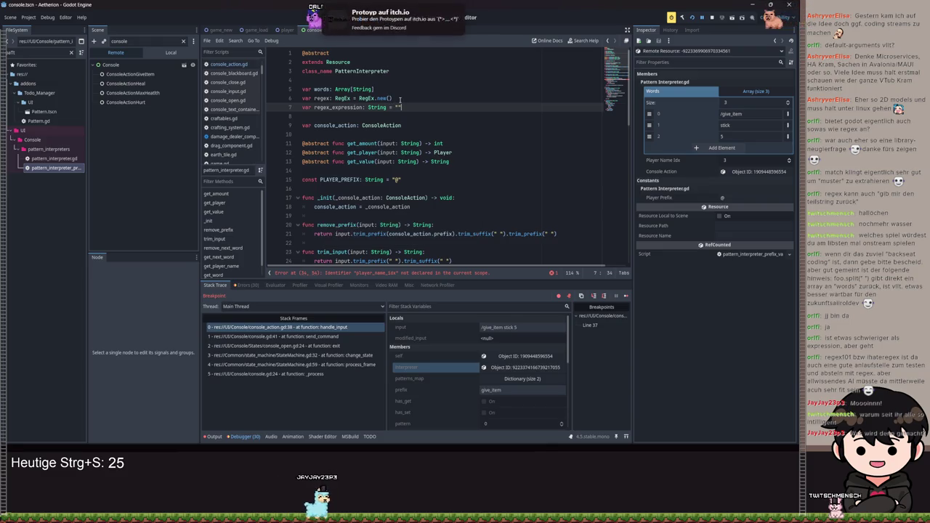
pyautogui.scroll(-5, 426, 113)
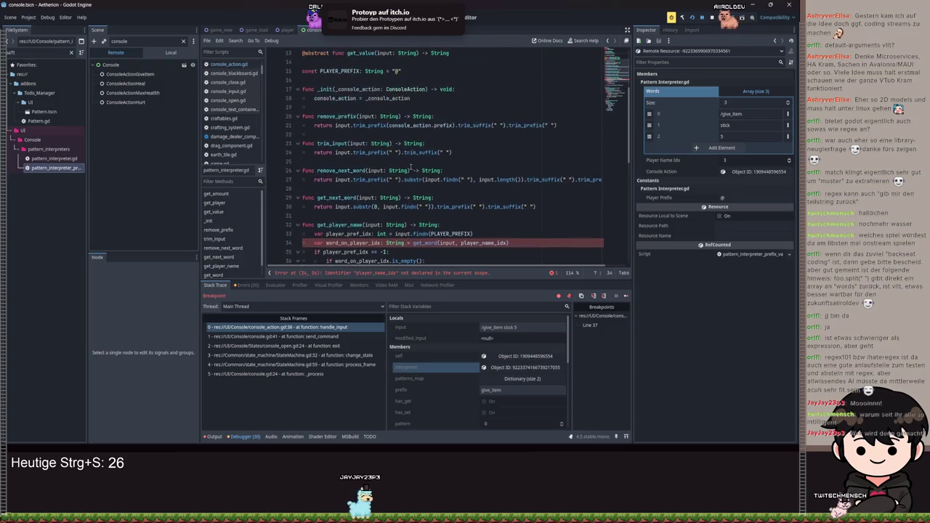
pyautogui.scroll(3, 405, 187)
pyautogui.click(453, 151)
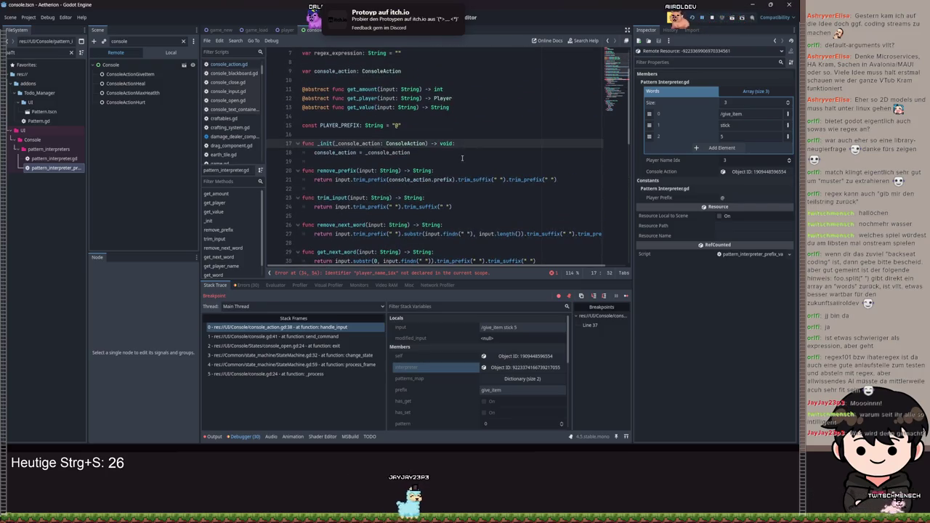
pyautogui.press('Return')
pyautogui.write('egex')
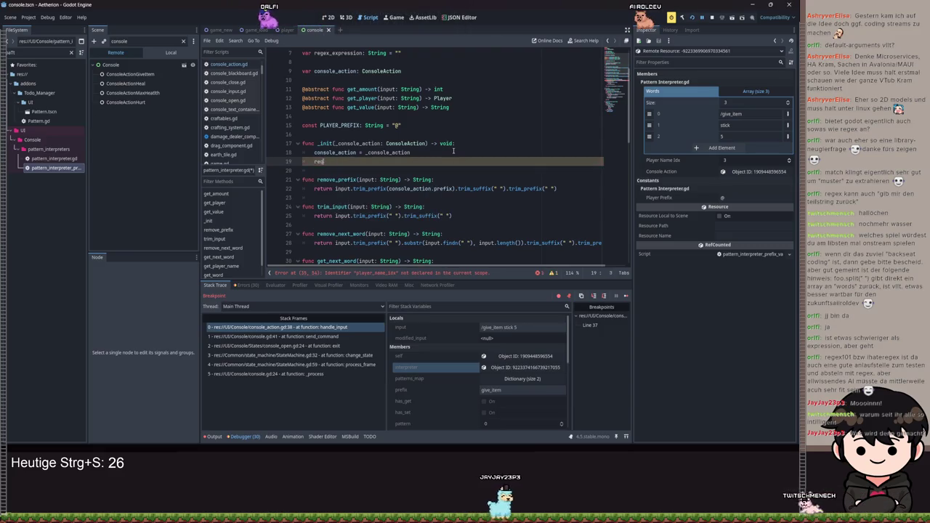
pyautogui.press('BackSpace')
pyautogui.press('BackSpace')
pyautogui.hotkey('ctrl', 's')
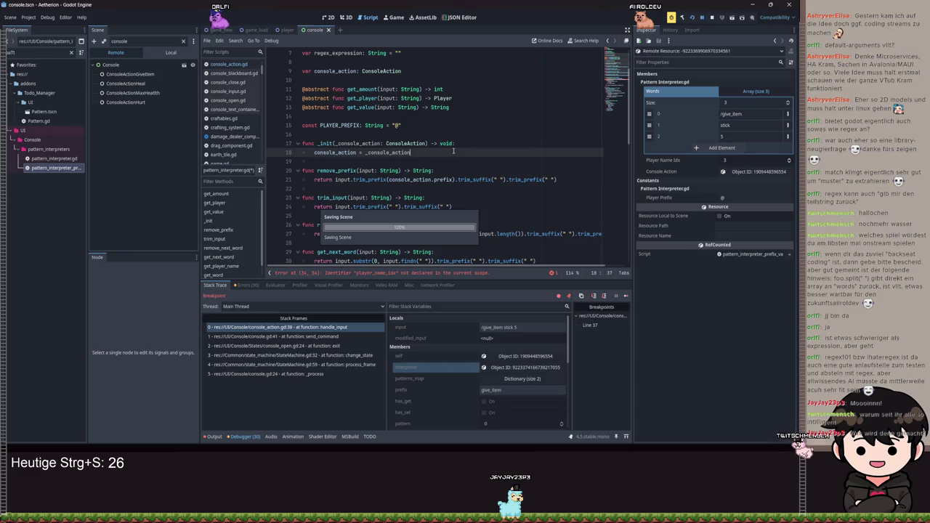
pyautogui.scroll(-6, 428, 167)
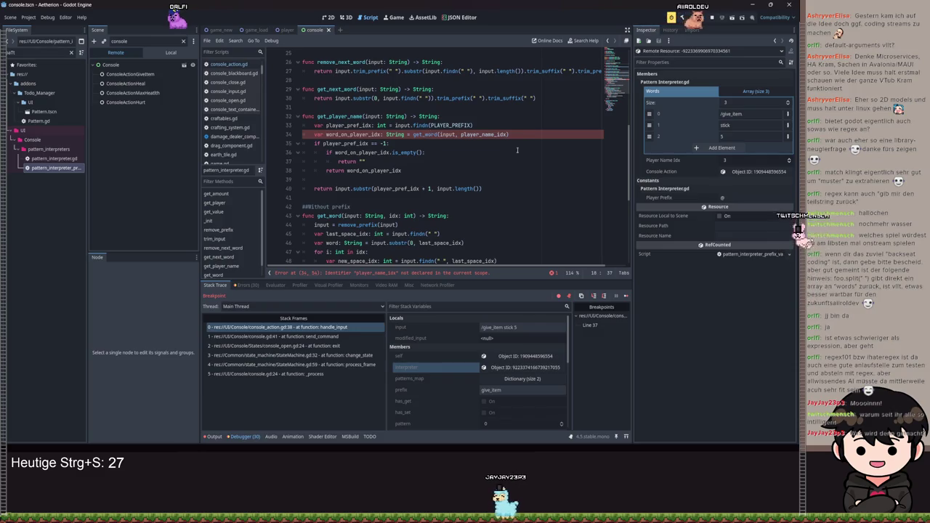
pyautogui.scroll(2, 519, 149)
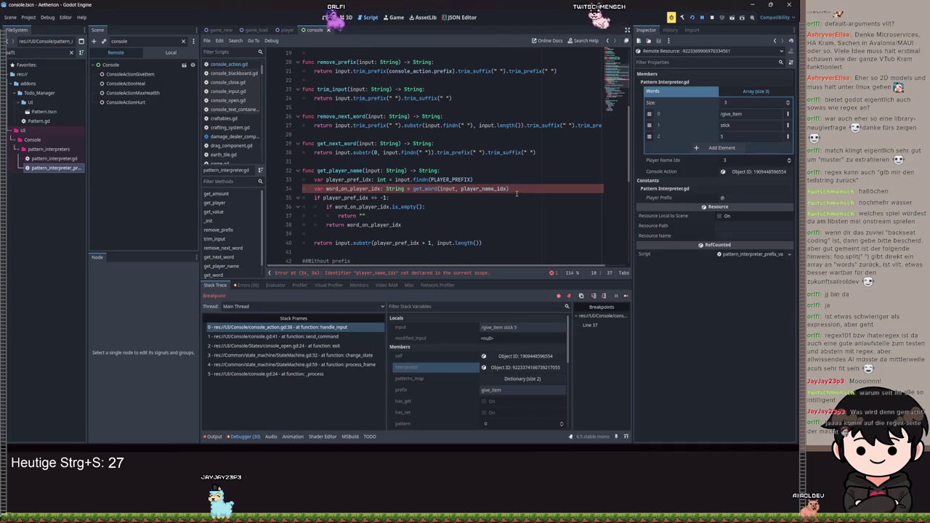
pyautogui.scroll(6, 486, 167)
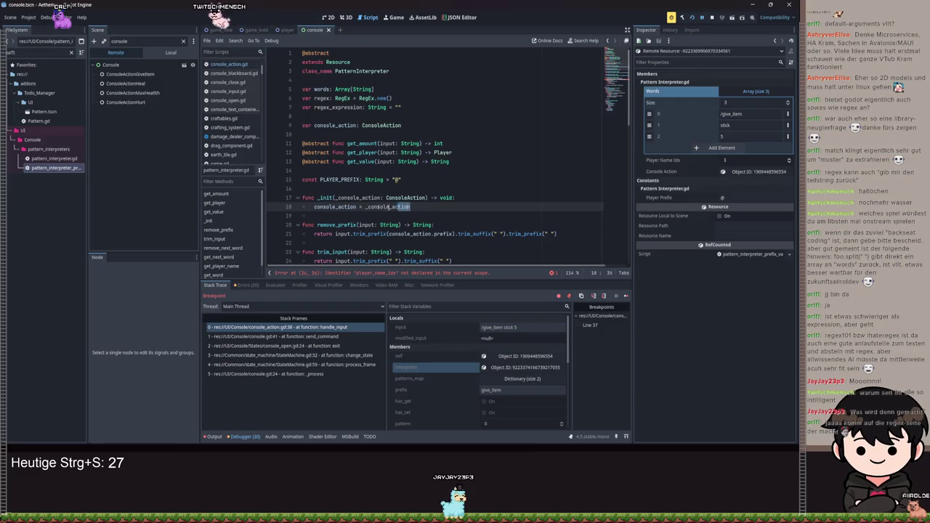
pyautogui.click(429, 206)
pyautogui.scroll(-1, 436, 200)
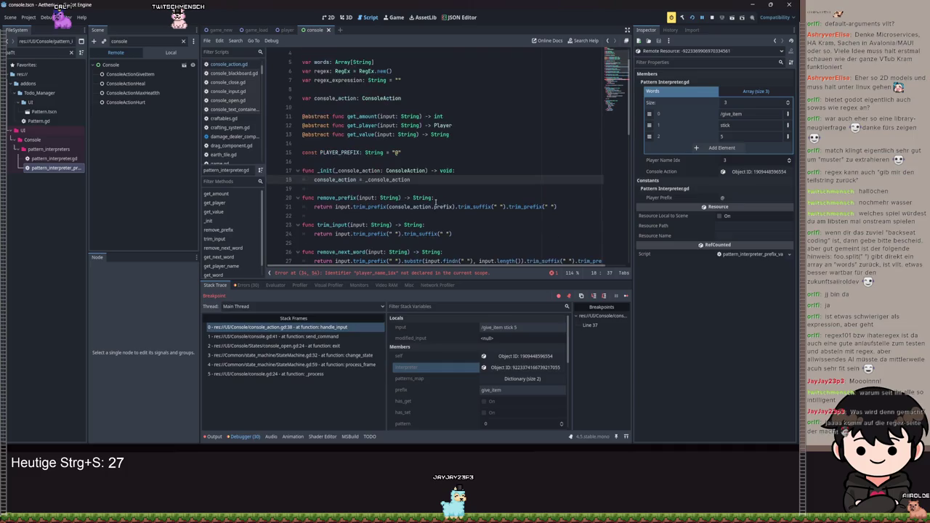
pyautogui.click(404, 108)
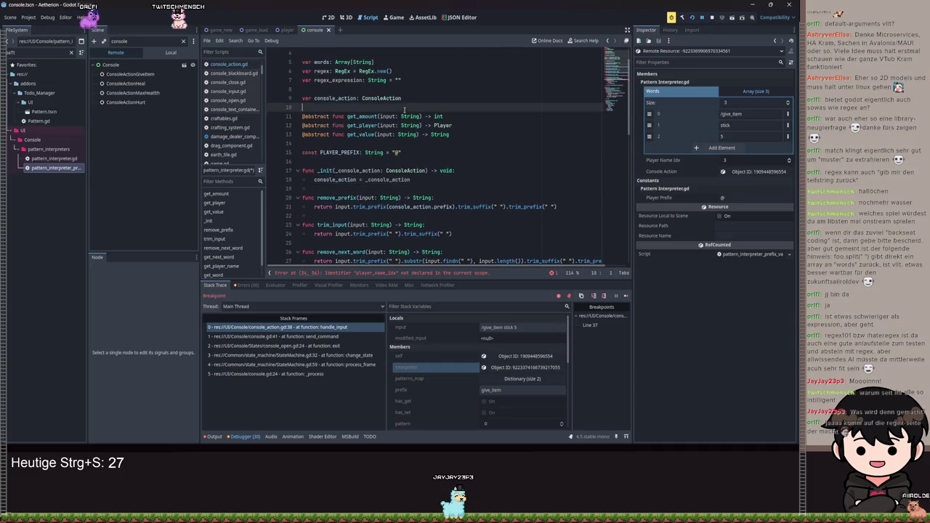
pyautogui.press('Return')
pyautogui.write('@abstract func init_')
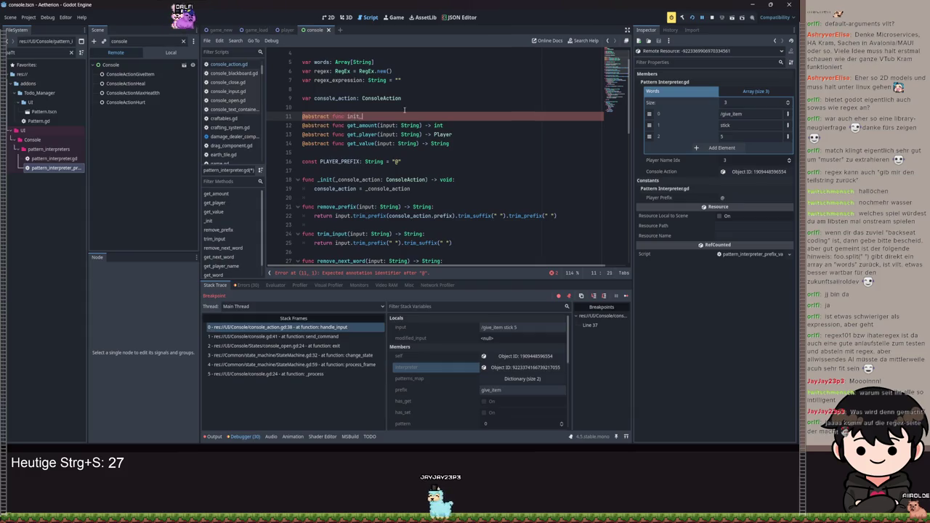
pyautogui.write('regex() -')
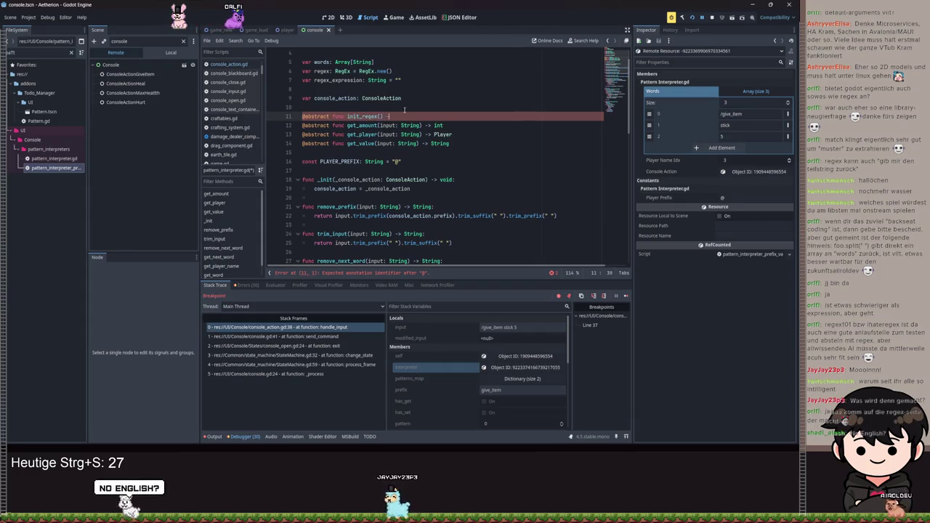
pyautogui.write('> void')
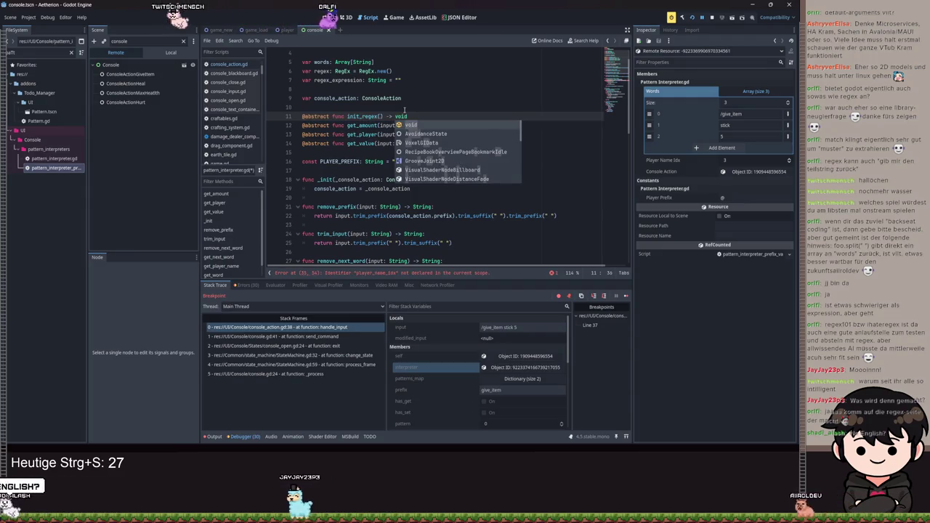
pyautogui.press('Escape')
pyautogui.hotkey('ctrl', 's')
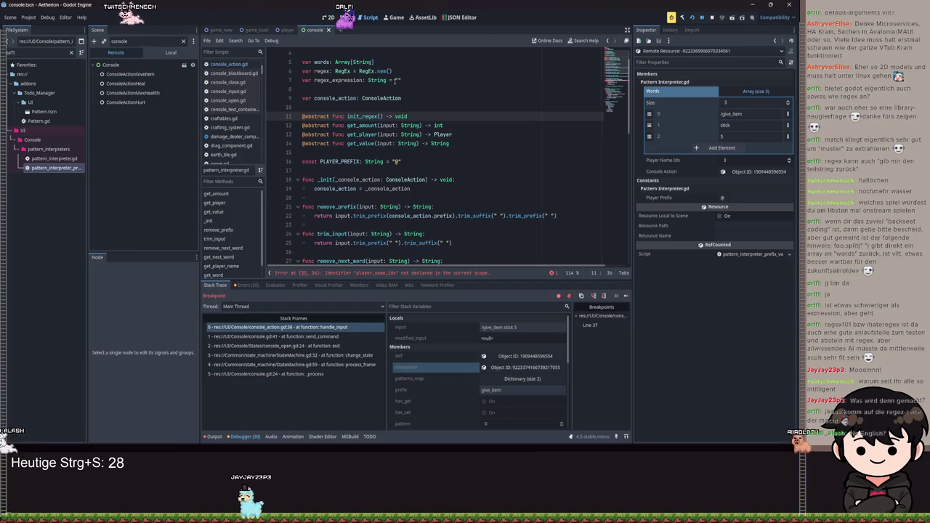
pyautogui.scroll(1, 398, 91)
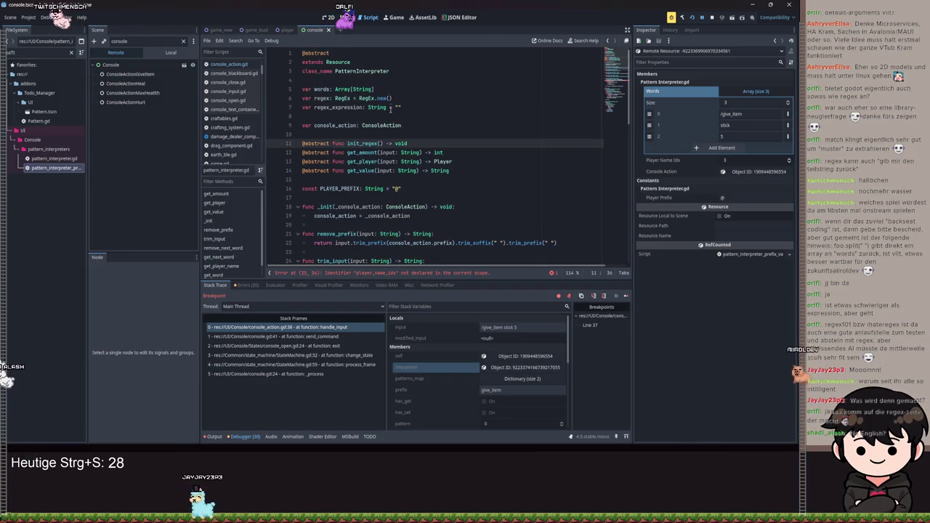
# Step: Open pattern_interpreter_prefix_value_count_player.gd from the FileSystem dock
pyautogui.click(58, 168)
pyautogui.doubleClick(58, 168)
pyautogui.hotkey('ctrl', 's')
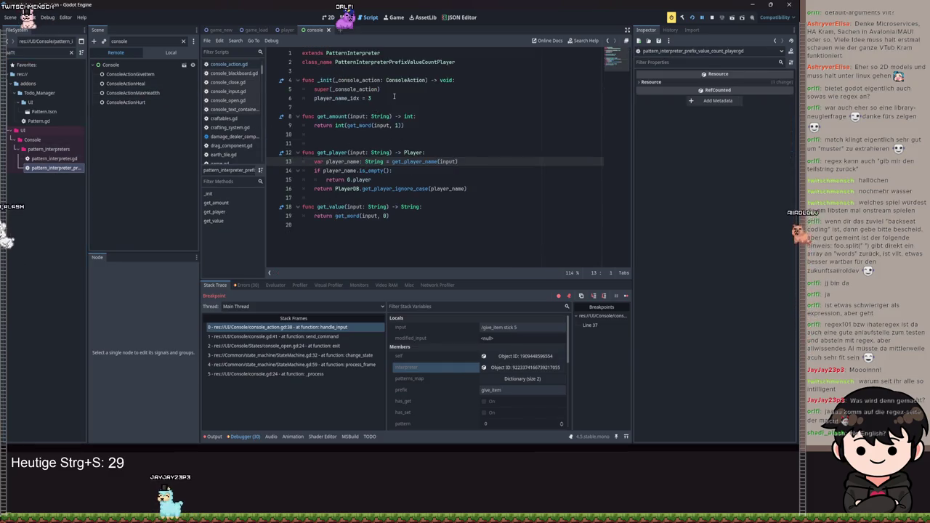
# Step: Start a 'func init_regex() -> void:' override after _init, then jump to the PatternInterpreter base script
pyautogui.click(394, 96)
pyautogui.press('Return')
pyautogui.press('Return')
pyautogui.write('nit_regex() -> void:')
pyautogui.press('Return')
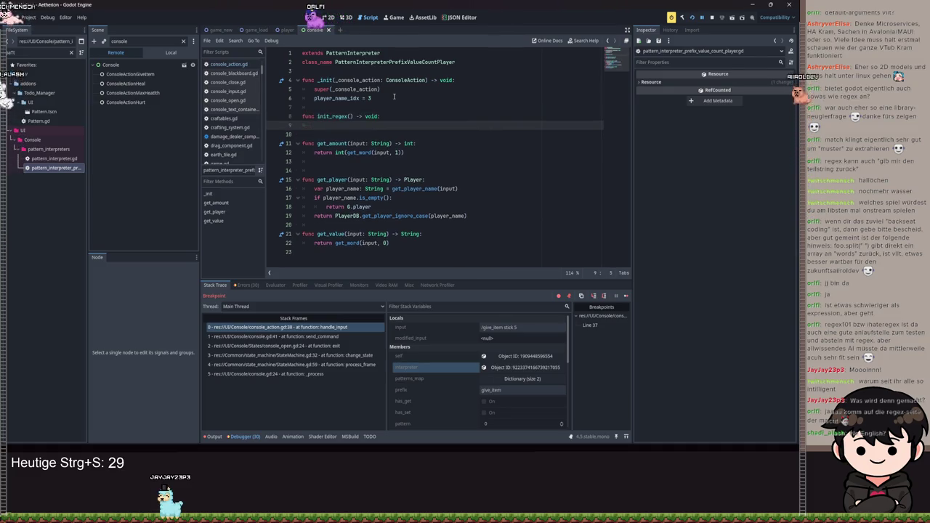
pyautogui.write('reg')
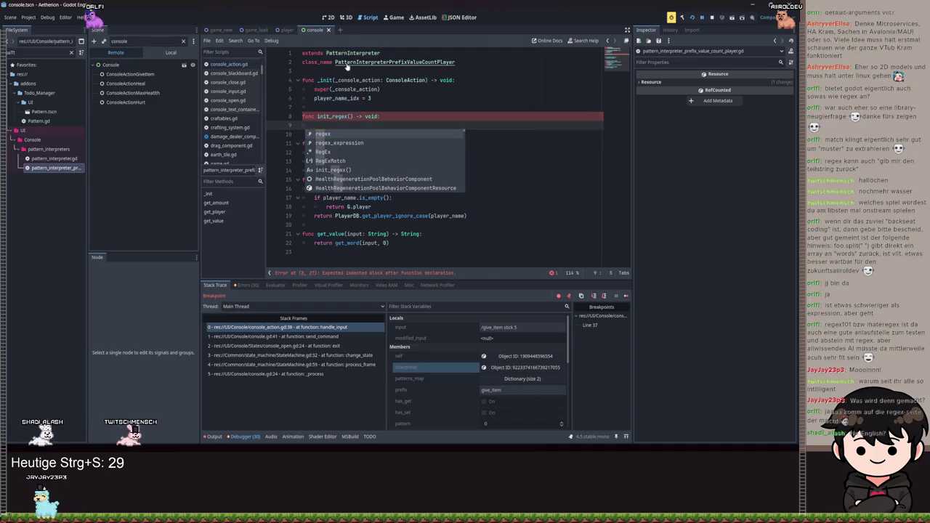
pyautogui.keyDown('ctrl'); pyautogui.click(352, 52); pyautogui.keyUp('ctrl')
pyautogui.click(421, 143)
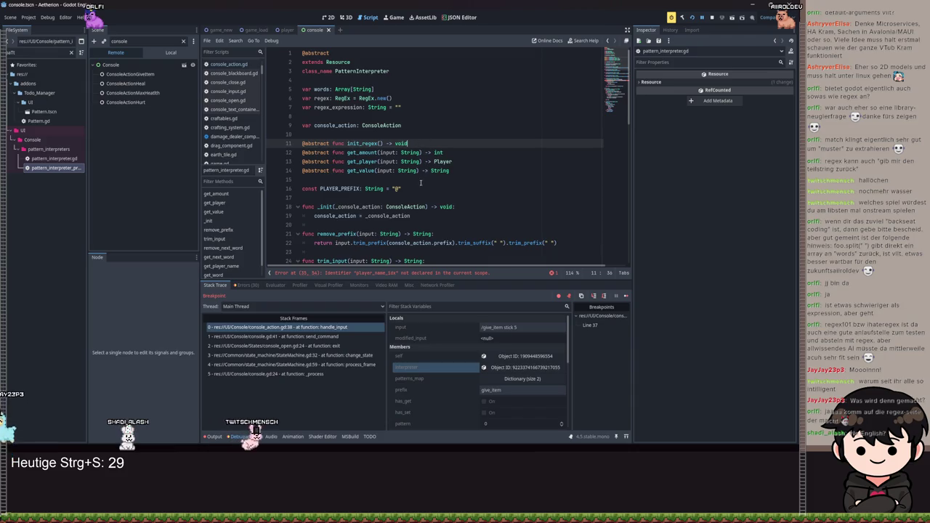
# Step: Rename the abstract init_regex declaration to set_regex_expression
pyautogui.click(426, 216)
pyautogui.press('Return')
pyautogui.press('Return')
pyautogui.write('func set_reg')
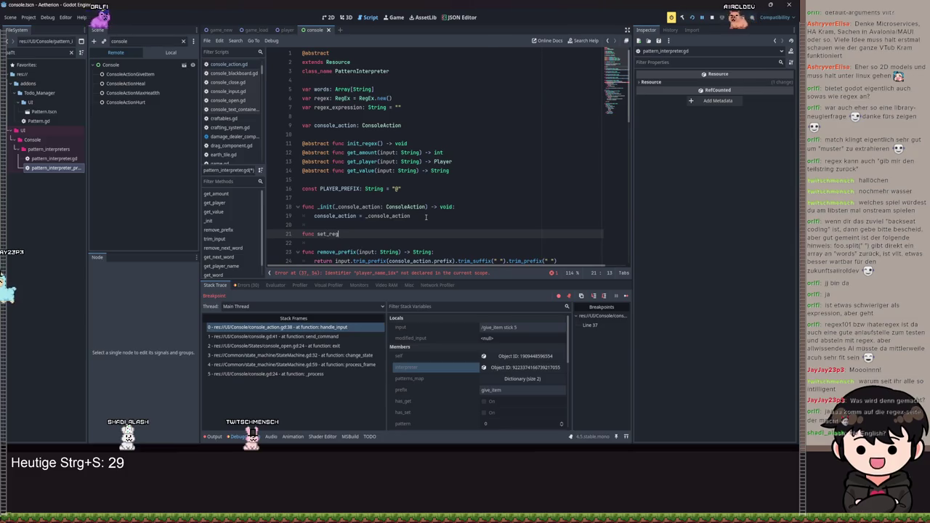
pyautogui.hotkey('shift', 'Home')
pyautogui.press('BackSpace')
pyautogui.doubleClick(357, 143)
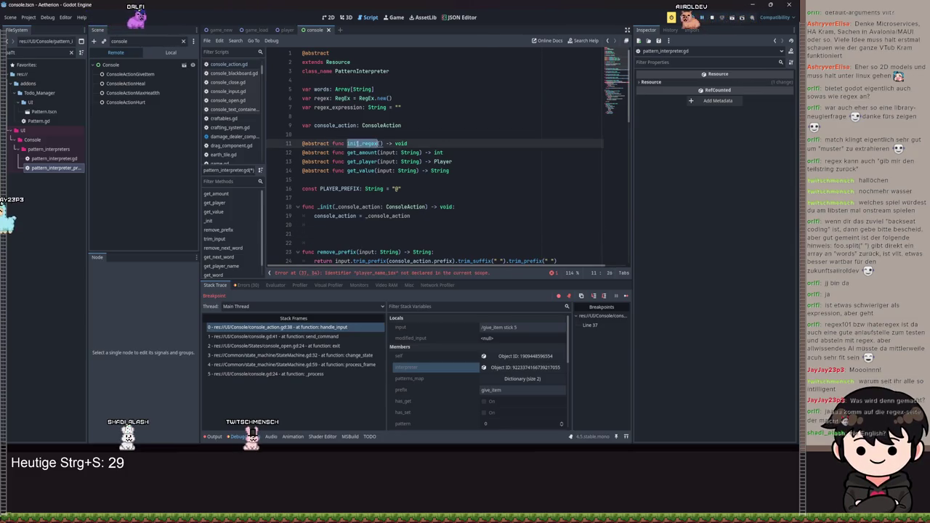
pyautogui.write('set_re')
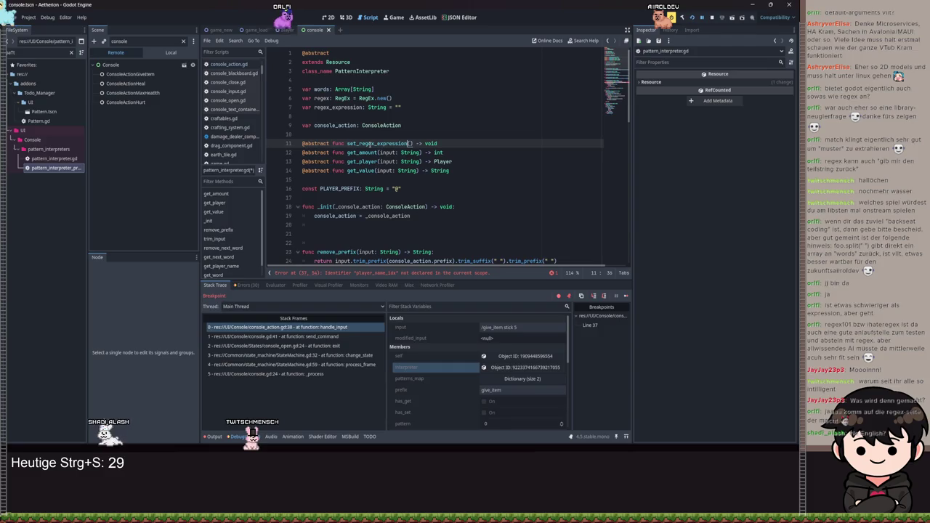
# Step: Write a concrete func init_regex() -> void: that calls regex.compile(regex_expression)
pyautogui.click(337, 234)
pyautogui.write('func ini')
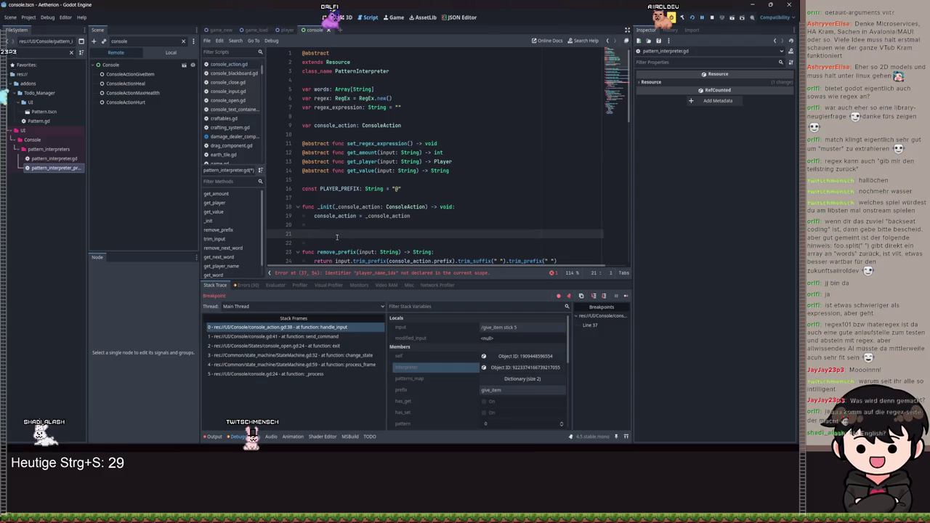
pyautogui.write('t_regex() -> vo')
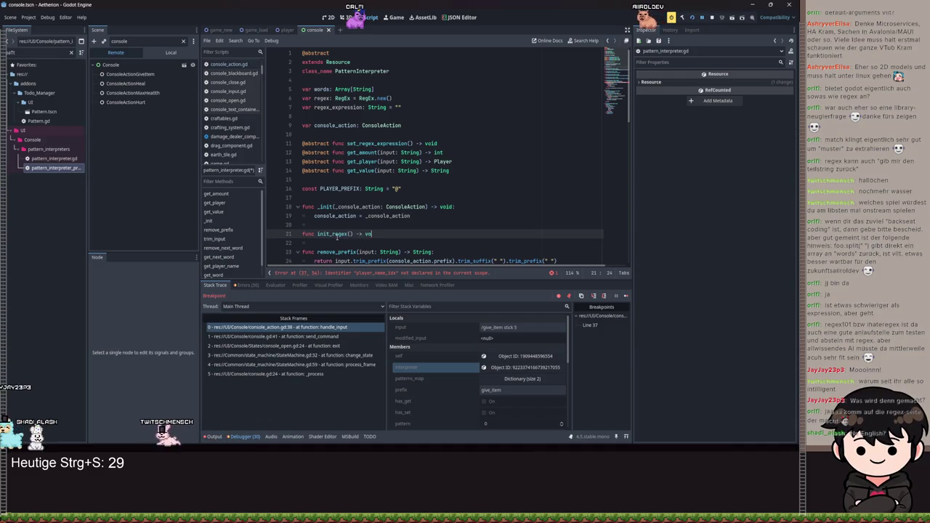
pyautogui.write('id:')
pyautogui.press('Return')
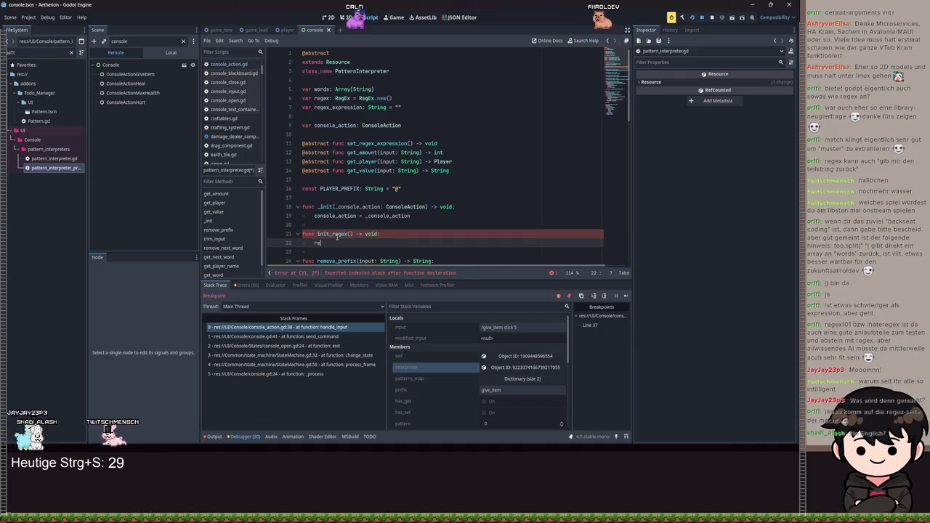
pyautogui.write('gex.c')
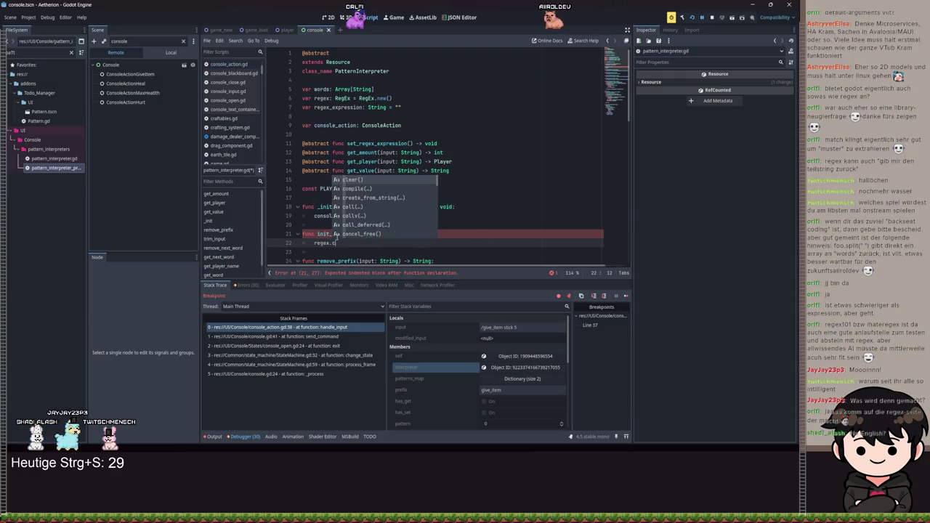
pyautogui.press('Down')
pyautogui.press('Return')
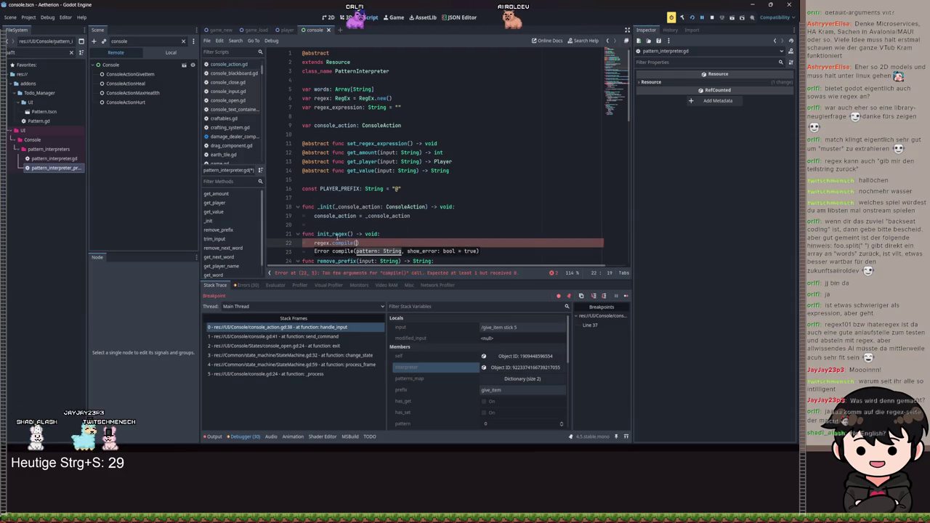
pyautogui.write('regex_expression')
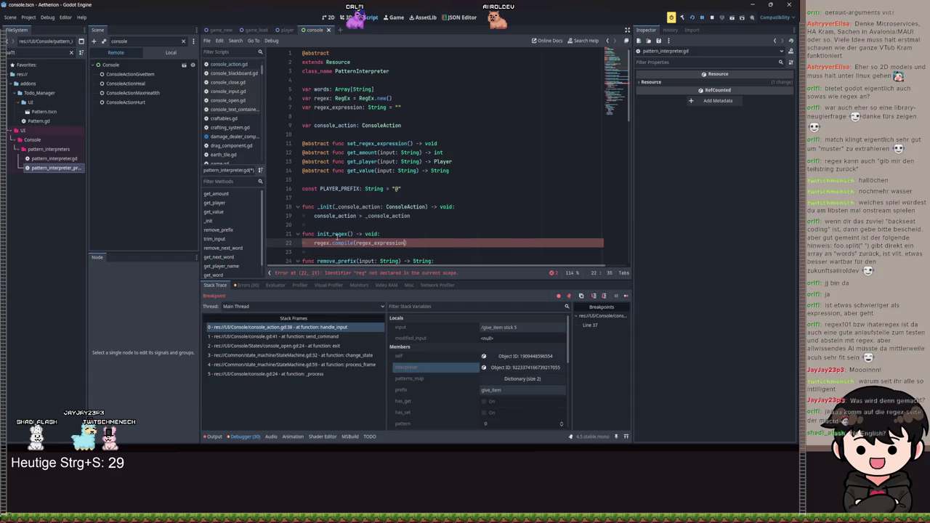
pyautogui.press('Return')
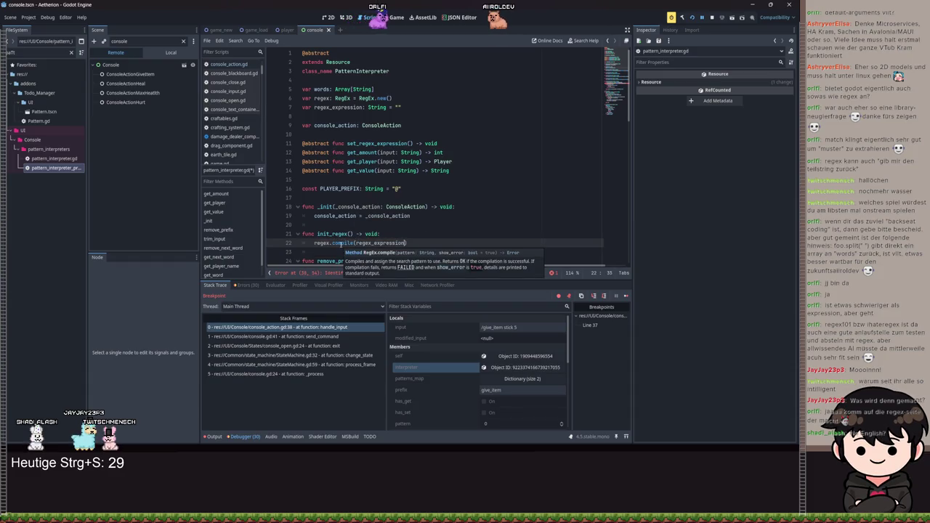
# Step: Call init_regex() from the _init constructor and save the script
pyautogui.click(442, 216)
pyautogui.press('Return')
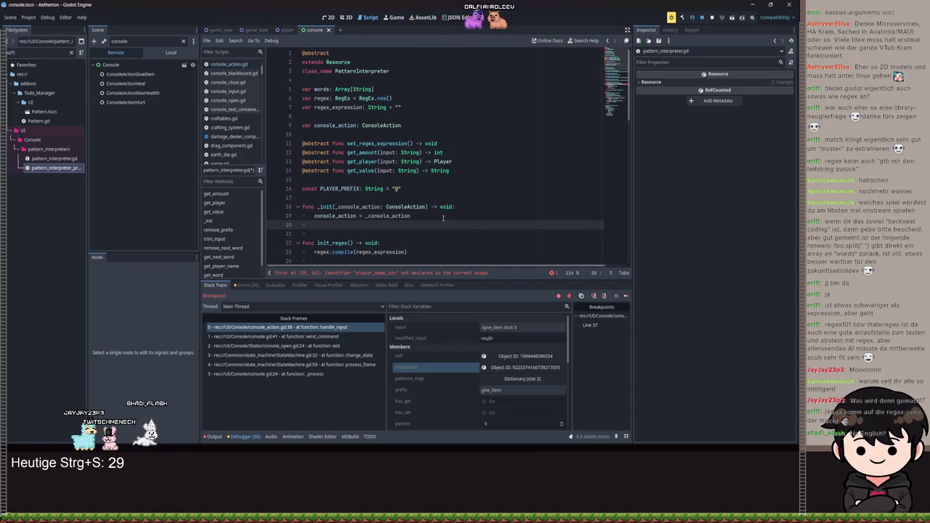
pyautogui.write('c')
pyautogui.press('BackSpace')
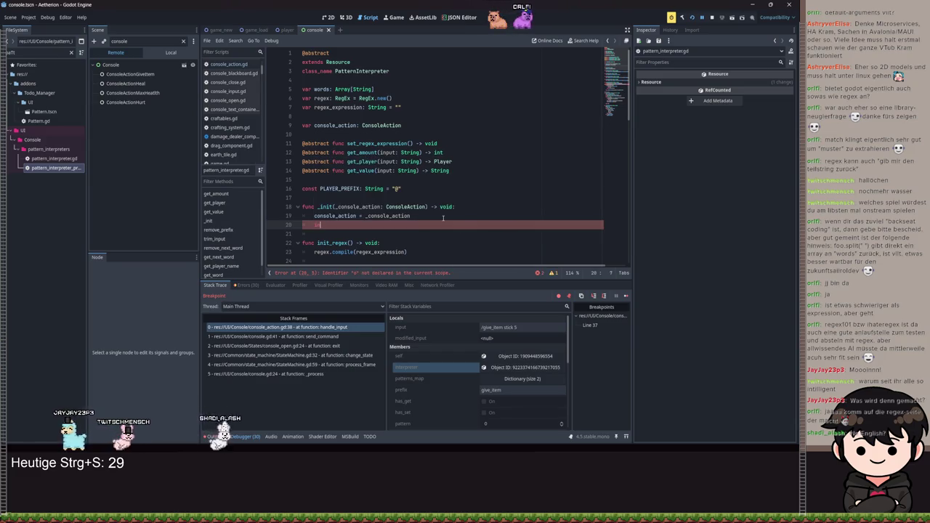
pyautogui.write('init')
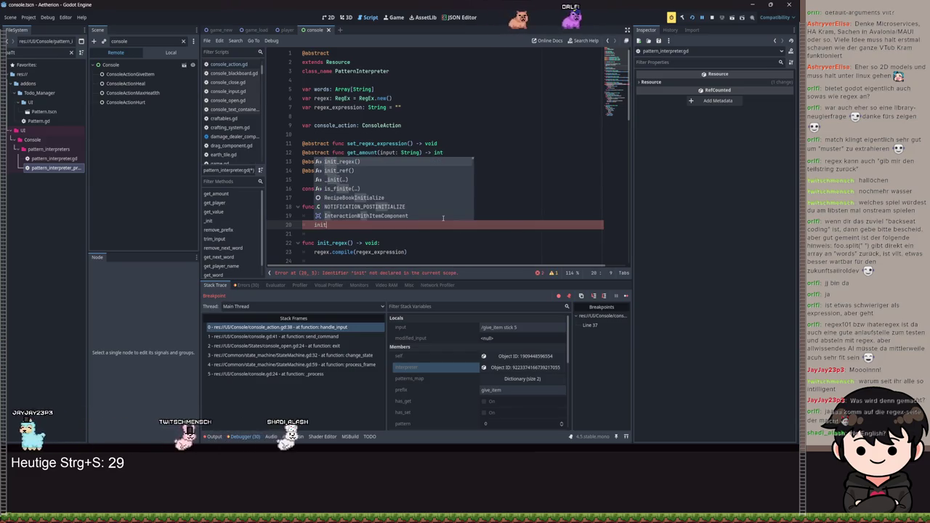
pyautogui.press('Return')
pyautogui.hotkey('ctrl', 's')
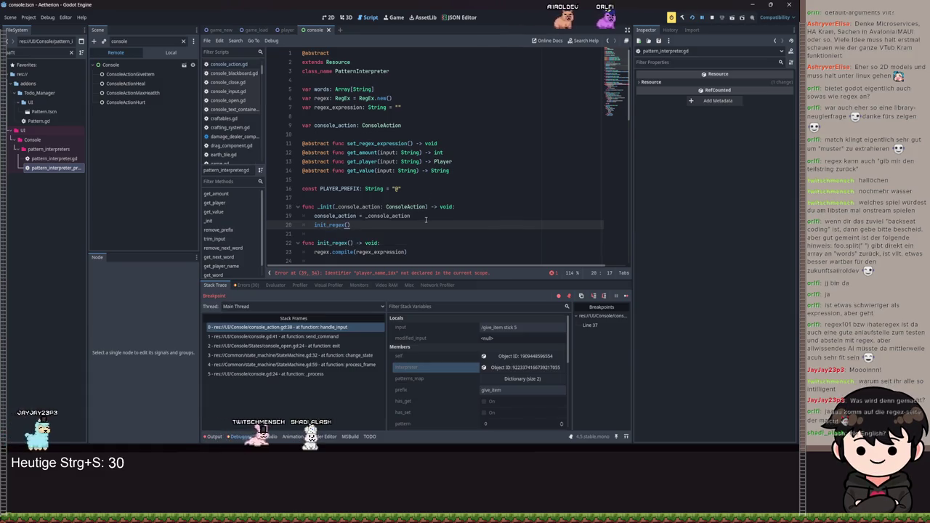
# Step: Add a set_regex_expression() call to the init_regex body and save
pyautogui.click(426, 216)
pyautogui.click(399, 244)
pyautogui.press('Return')
pyautogui.write('set_re')
pyautogui.press('Return')
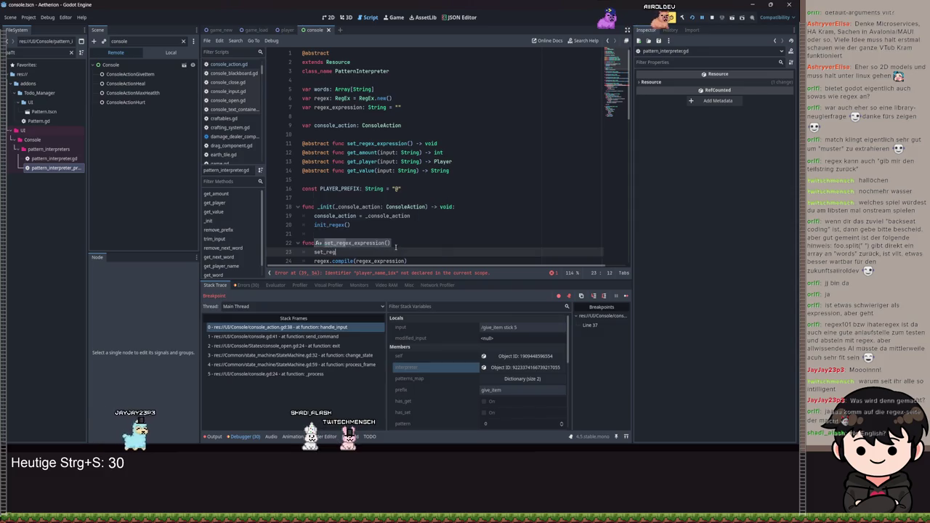
pyautogui.hotkey('ctrl', 's')
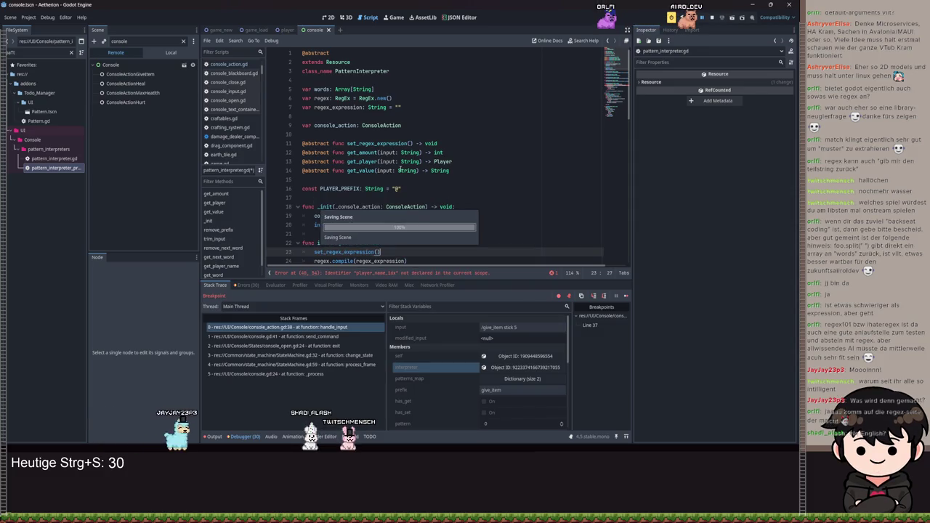
pyautogui.scroll(-3, 451, 172)
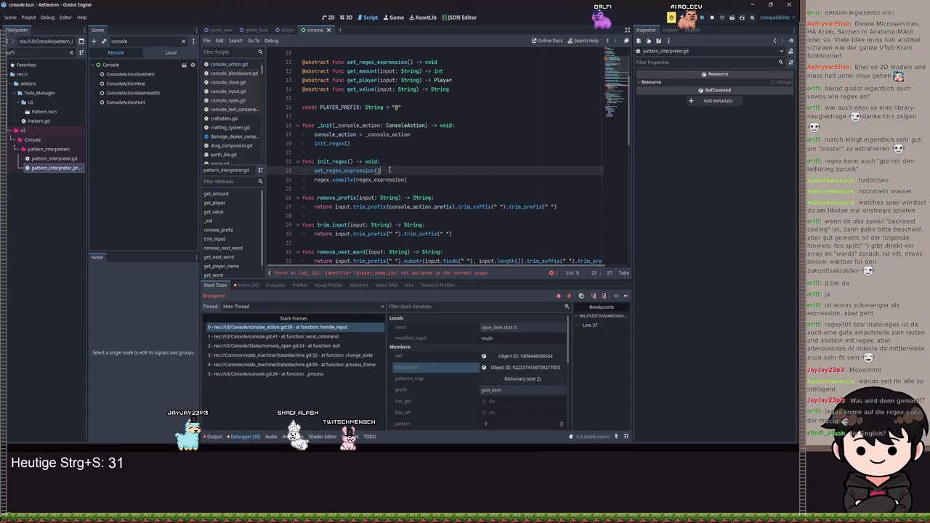
pyautogui.moveTo(429, 182); pyautogui.dragTo(333, 170)
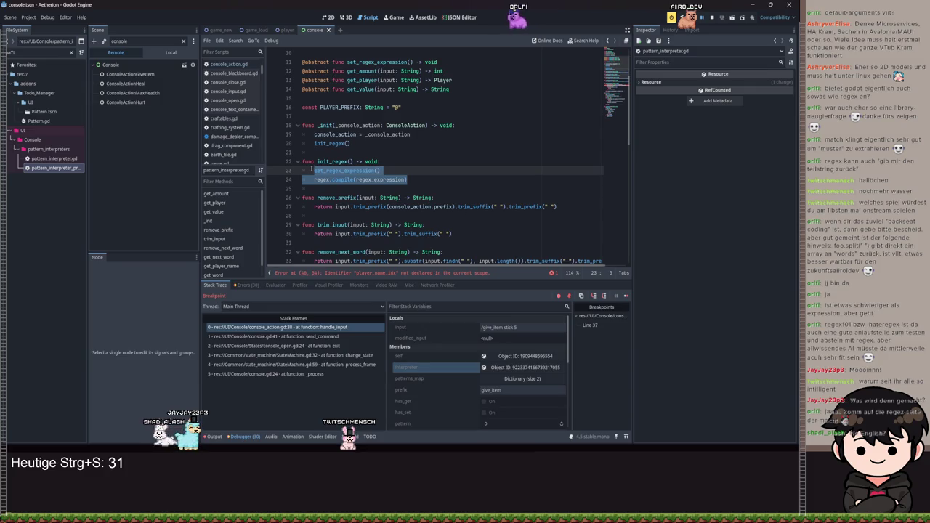
pyautogui.click(418, 134)
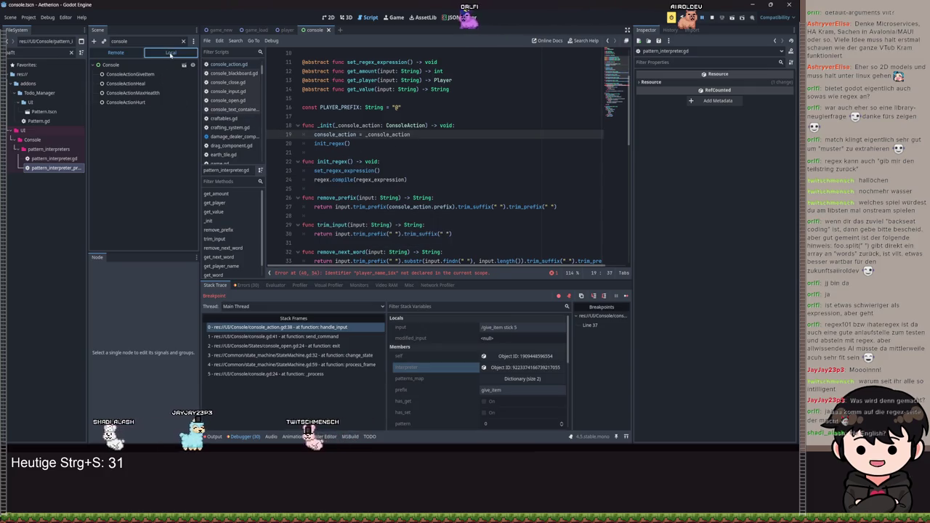
pyautogui.hotkey('ctrl', 's')
# Step: Rename the subclass stub on line 8 to set_regex_expression, removing the duplicated signature
pyautogui.doubleClick(330, 116)
pyautogui.write('set_regex')
pyautogui.press('Return')
pyautogui.write('() -> void:() -> void:')
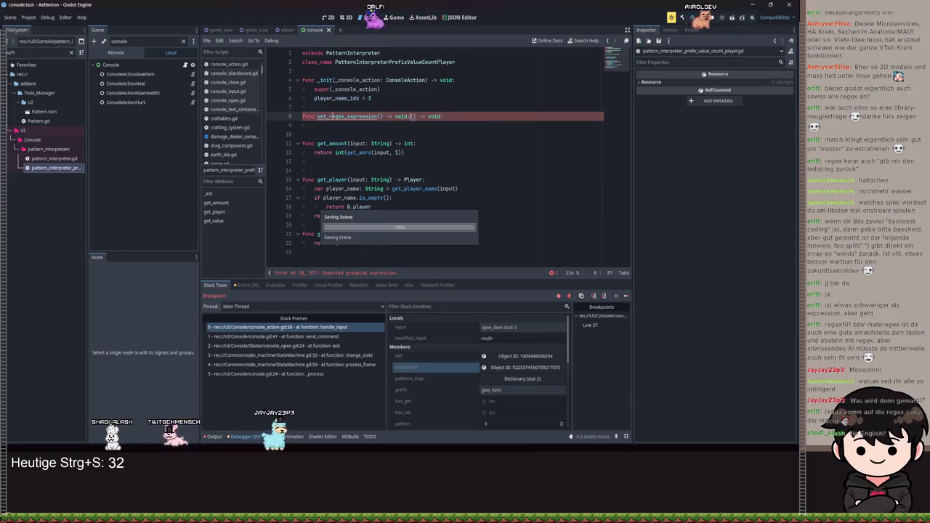
pyautogui.hotkey('ctrl', 's')
pyautogui.press('BackSpace')
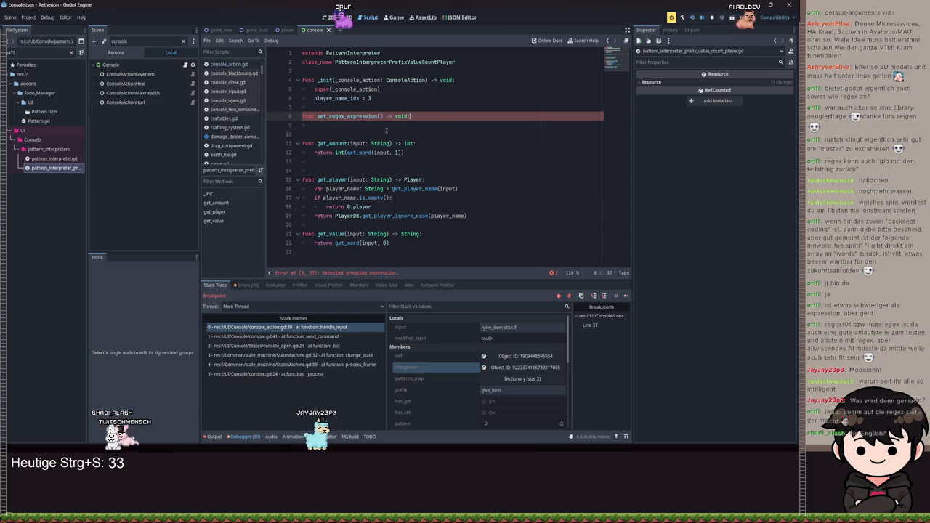
pyautogui.click(335, 127)
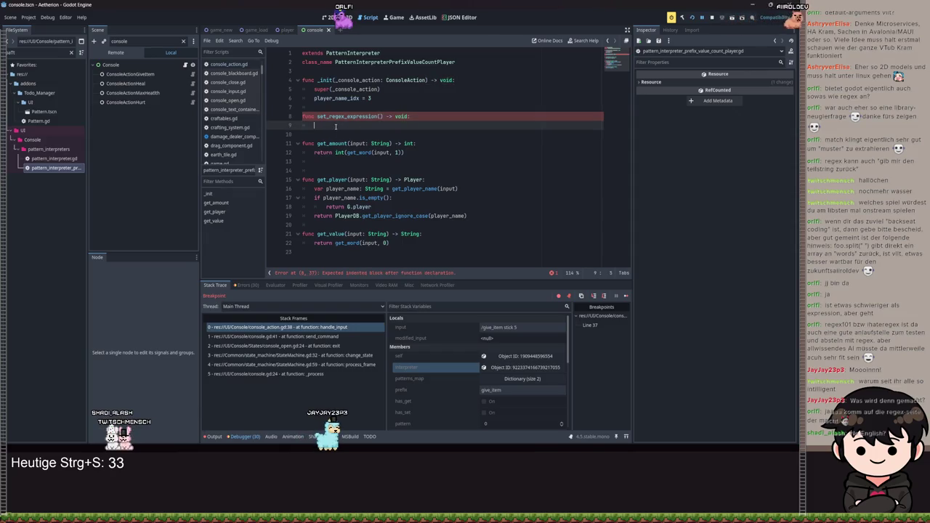
# Step: Make it get_regex_expression() -> String with a return line, save, and go back to pattern_interpreter.gd
pyautogui.doubleClick(402, 117)
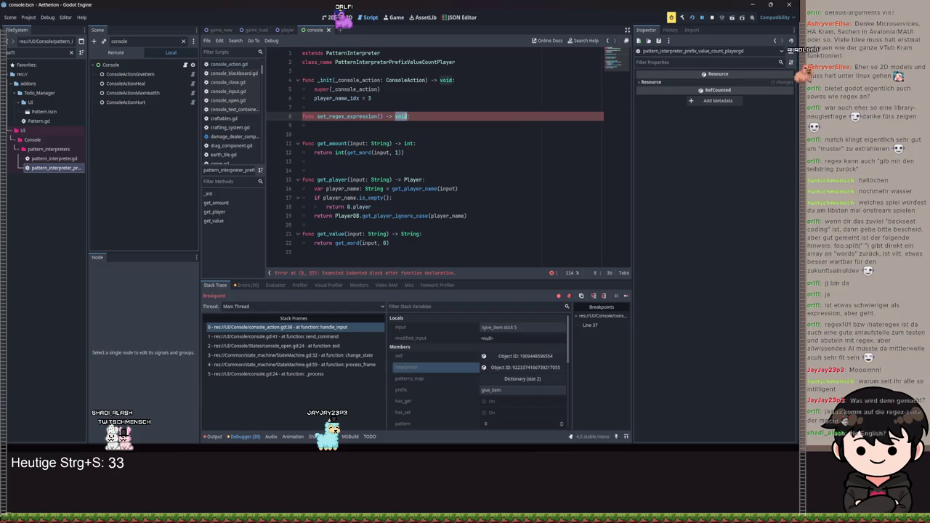
pyautogui.write('String')
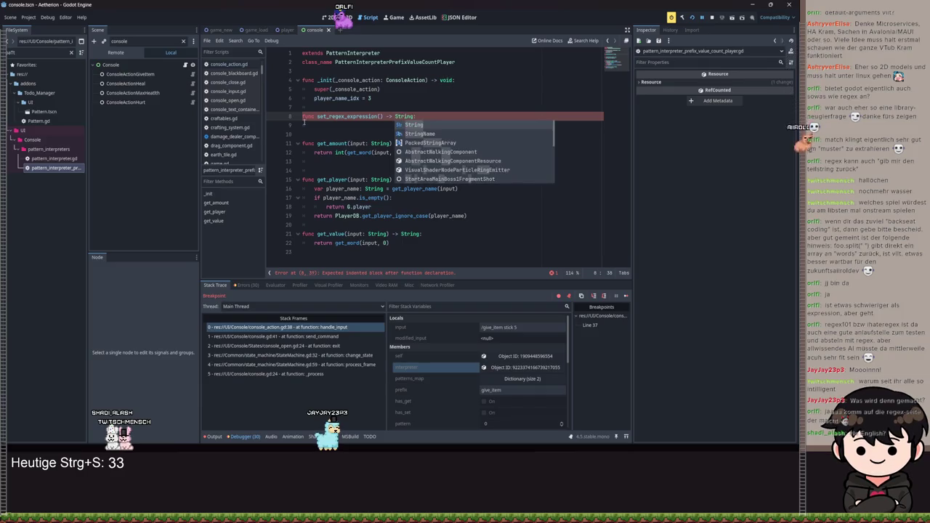
pyautogui.click(318, 116)
pyautogui.press('BackSpace')
pyautogui.write('g')
pyautogui.click(314, 125)
pyautogui.write('return')
pyautogui.hotkey('ctrl', 's')
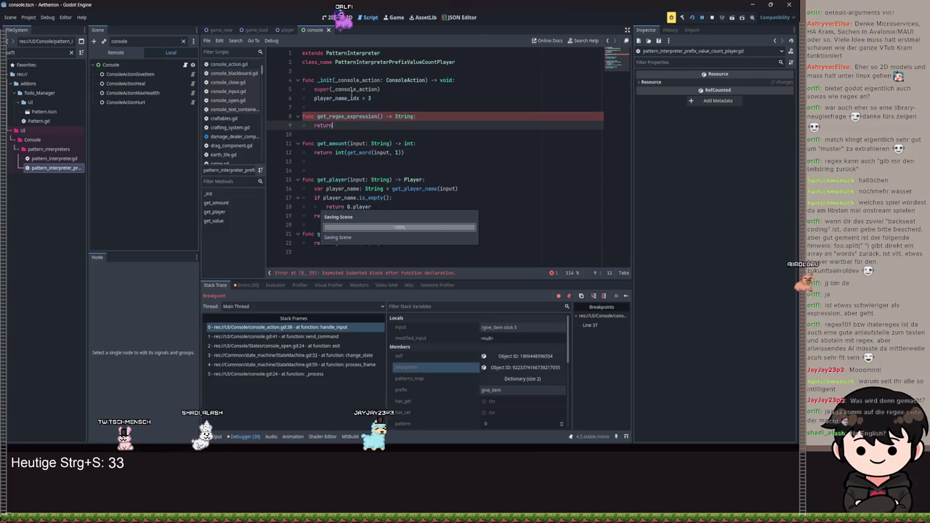
pyautogui.keyDown('ctrl'); pyautogui.click(349, 55); pyautogui.keyUp('ctrl')
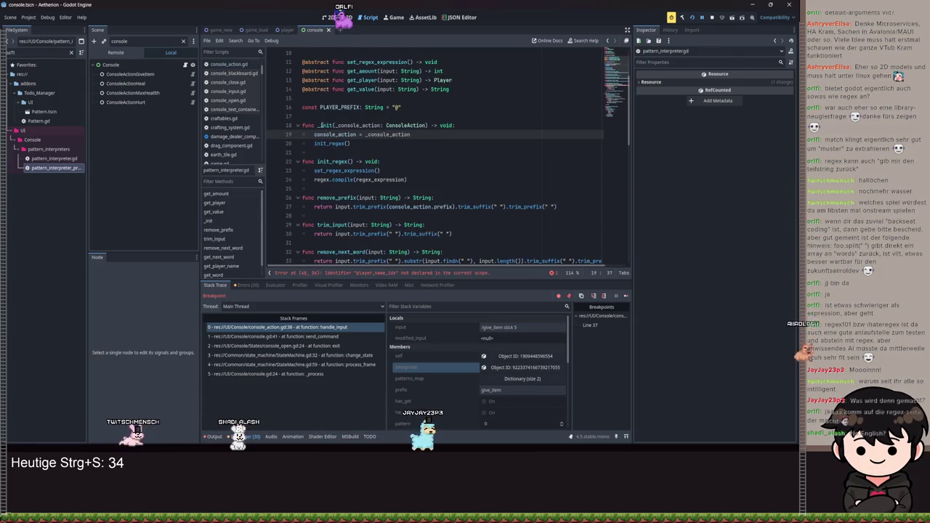
# Step: Rename the abstract function to get_regex_expression and assign regex_expression = get_regex_expression() in init_regex
pyautogui.click(360, 143)
pyautogui.press('BackSpace')
pyautogui.press('BackSpace')
pyautogui.press('BackSpace')
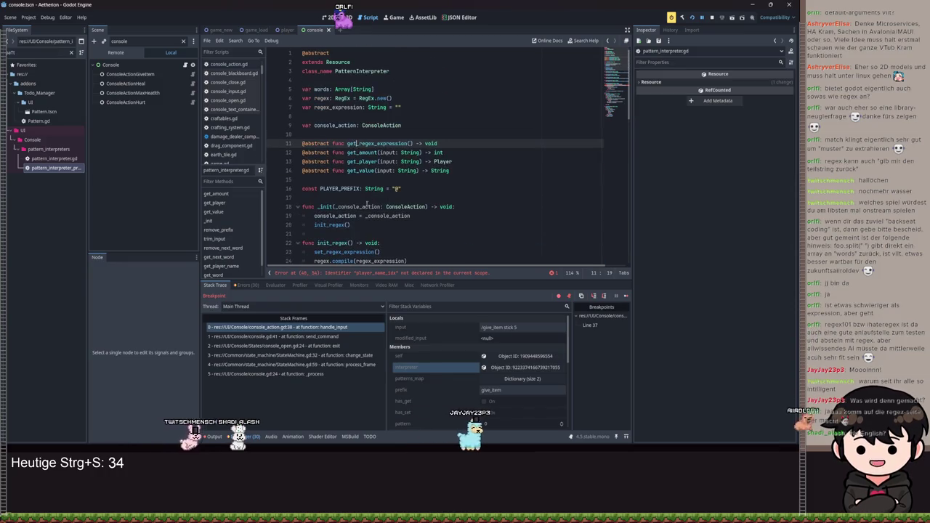
pyautogui.write('get')
pyautogui.click(314, 251)
pyautogui.write('regex_expression =')
pyautogui.press('Delete')
pyautogui.write('g')
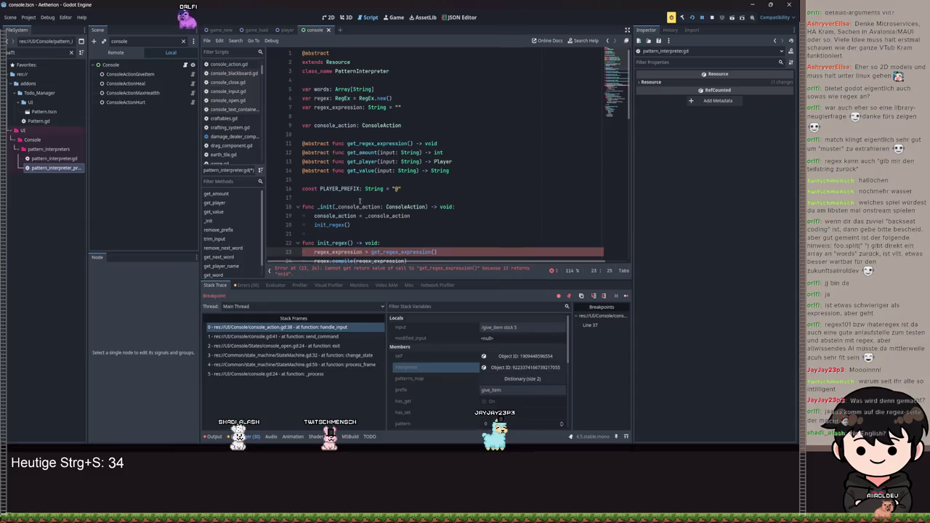
# Step: Change the abstract get_regex_expression return type from void to String and save
pyautogui.scroll(-2, 429, 216)
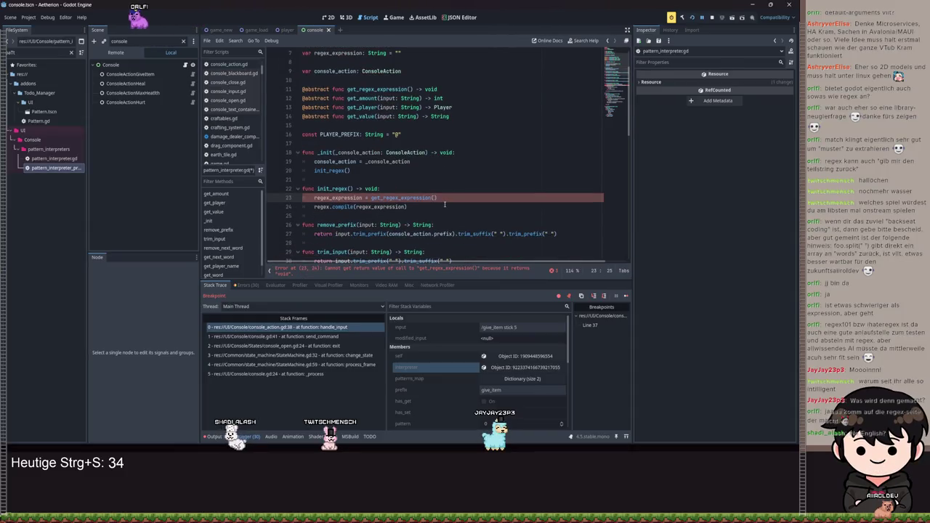
pyautogui.click(431, 88)
pyautogui.hotkey('ctrl', 's')
pyautogui.doubleClick(431, 89)
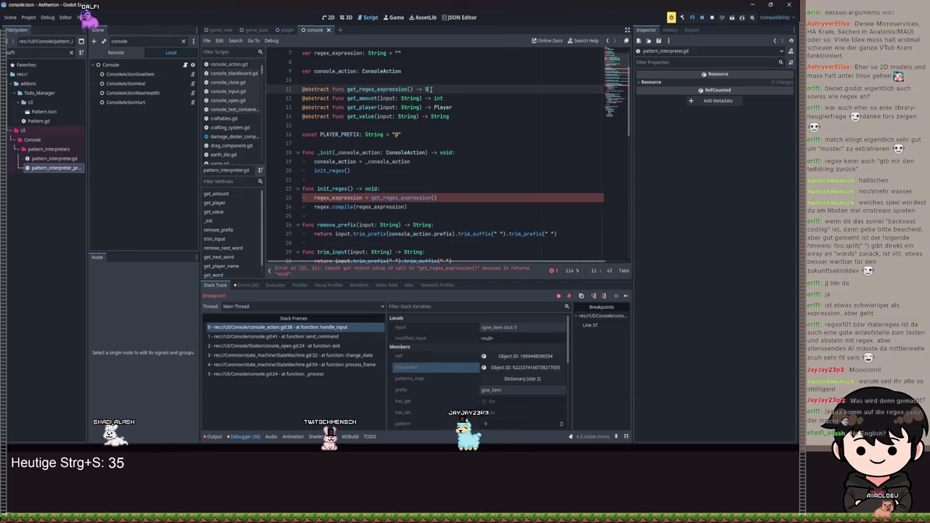
pyautogui.write('String')
pyautogui.hotkey('ctrl', 's')
pyautogui.click(369, 174)
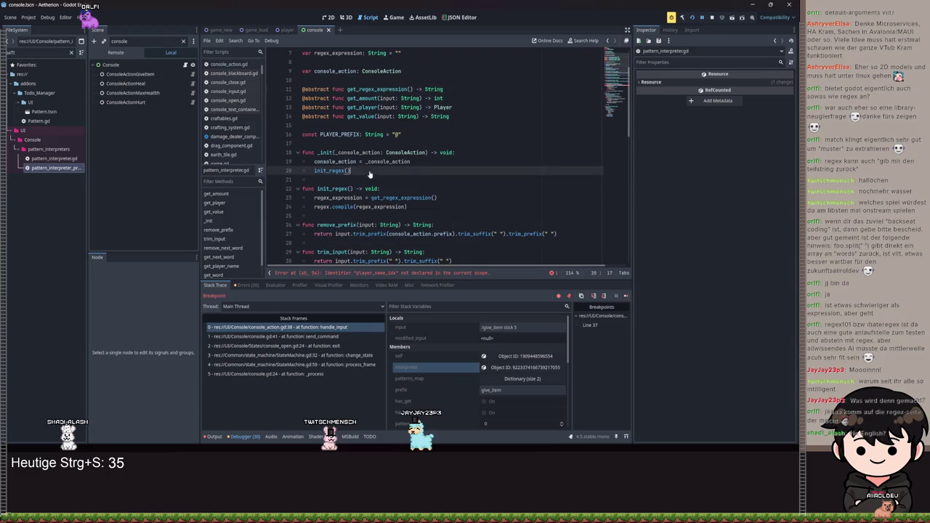
# Step: In the subclass, return "" from get_regex_expression, delete player_name_idx = 3, save, and reopen PatternInterpreter
pyautogui.doubleClick(55, 168)
pyautogui.click(353, 125)
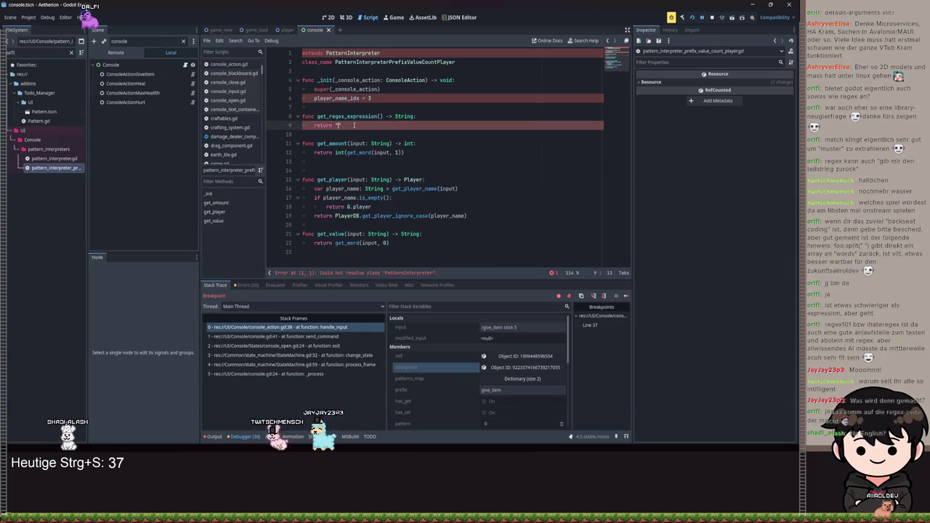
pyautogui.write('"')
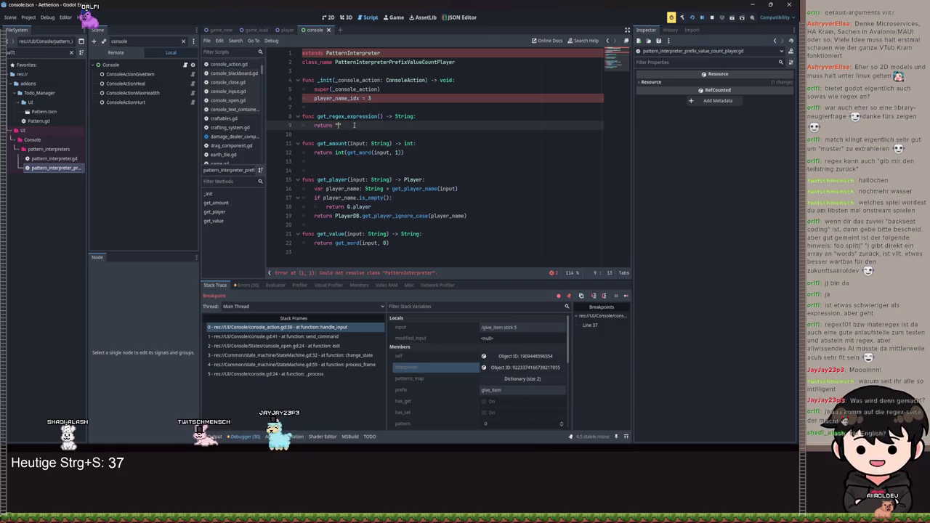
pyautogui.moveTo(391, 98); pyautogui.dragTo(301, 101)
pyautogui.press('BackSpace')
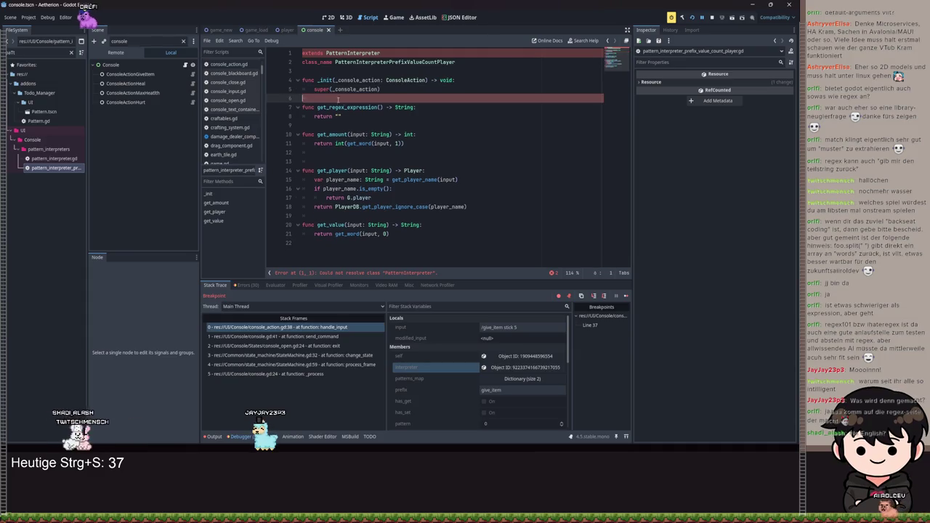
pyautogui.hotkey('ctrl', 's')
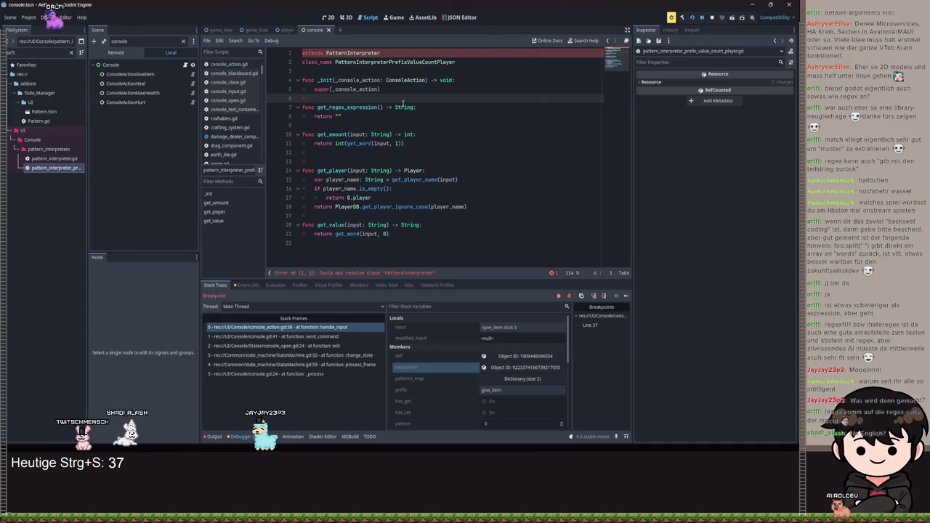
pyautogui.keyDown('ctrl'); pyautogui.click(351, 54); pyautogui.keyUp('ctrl')
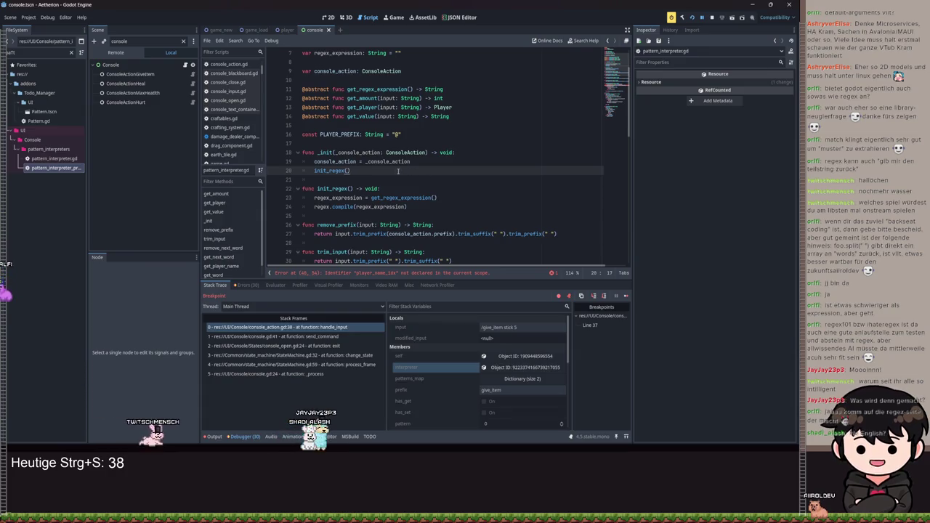
# Step: Comment out the word_on_player_idx lookup and its return line in get_player_name
pyautogui.scroll(2, 427, 135)
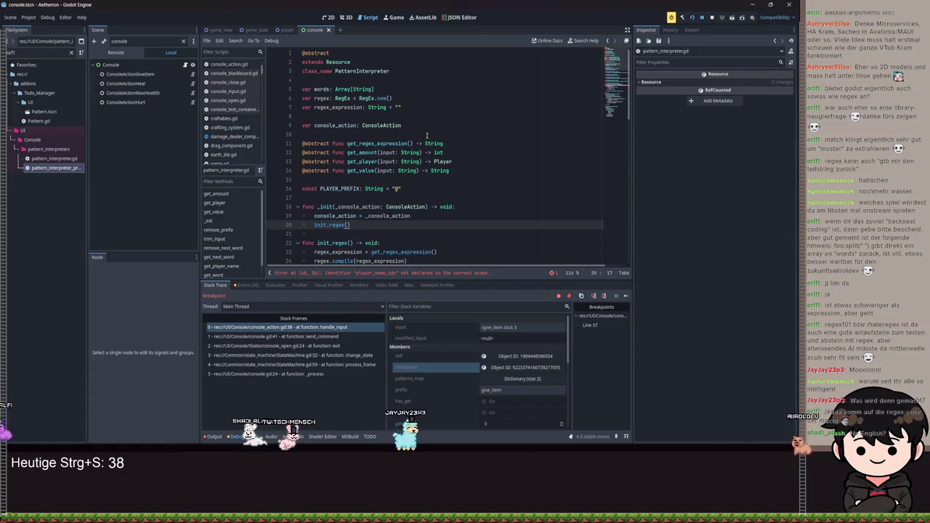
pyautogui.click(405, 273)
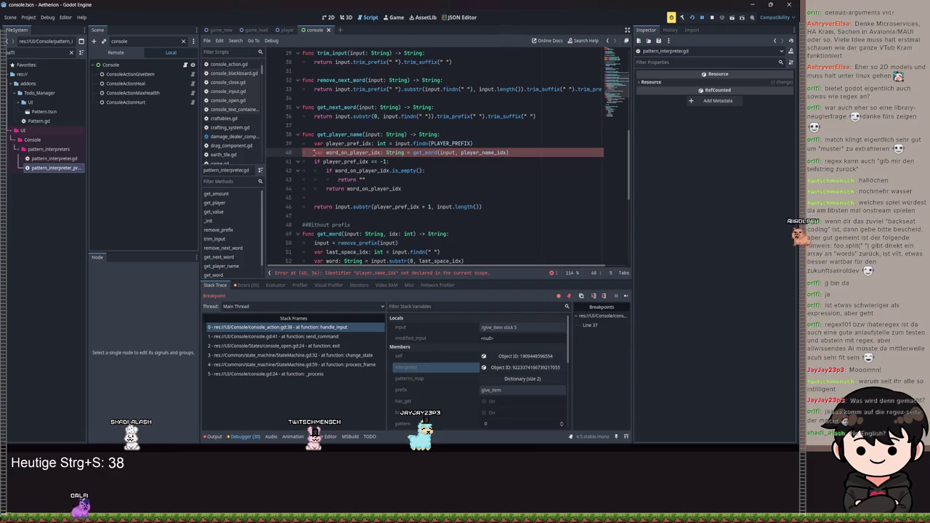
pyautogui.write('#')
pyautogui.moveTo(325, 171); pyautogui.dragTo(371, 180)
pyautogui.hotkey('ctrl', 'k')
pyautogui.click(314, 152)
pyautogui.hotkey('ctrl', 'k')
pyautogui.click(325, 188)
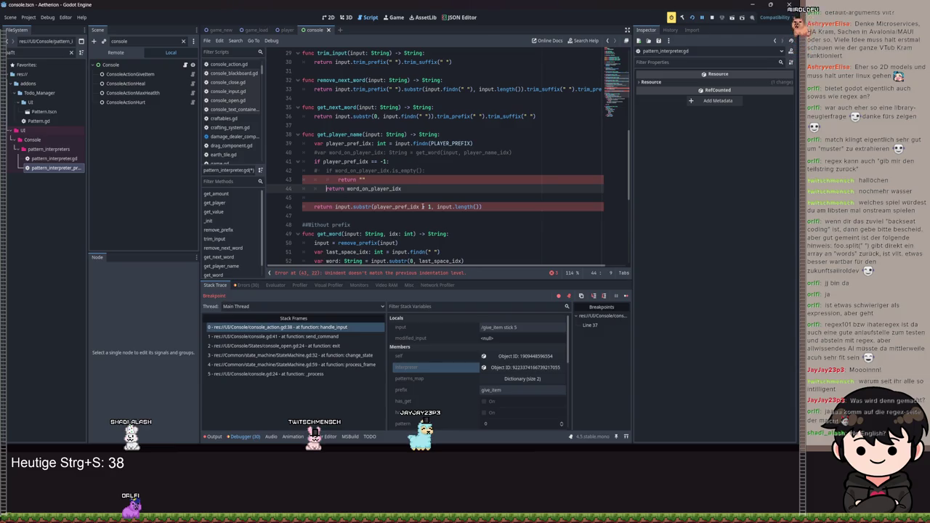
pyautogui.click(336, 180)
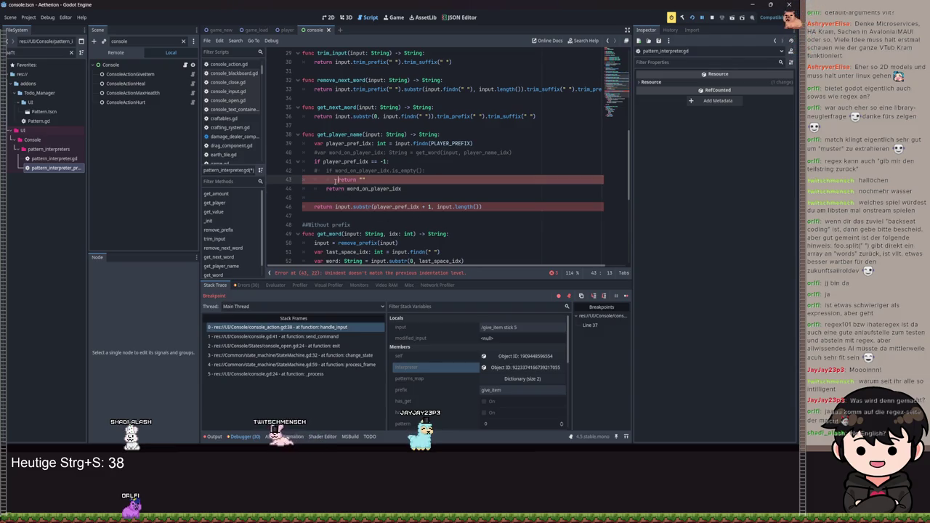
pyautogui.press('Tab')
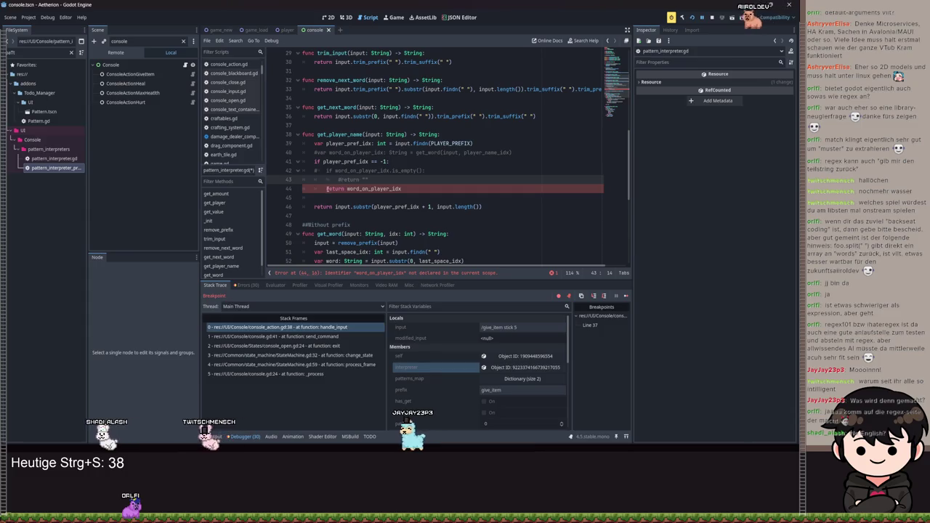
pyautogui.click(327, 188)
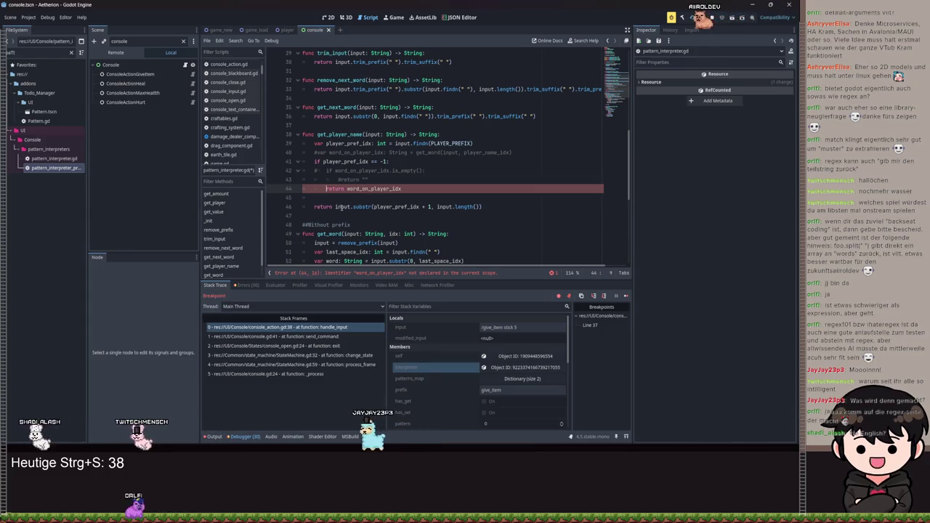
pyautogui.hotkey('ctrl', 'z')
pyautogui.hotkey('ctrl', 'z')
pyautogui.hotkey('ctrl', 'z')
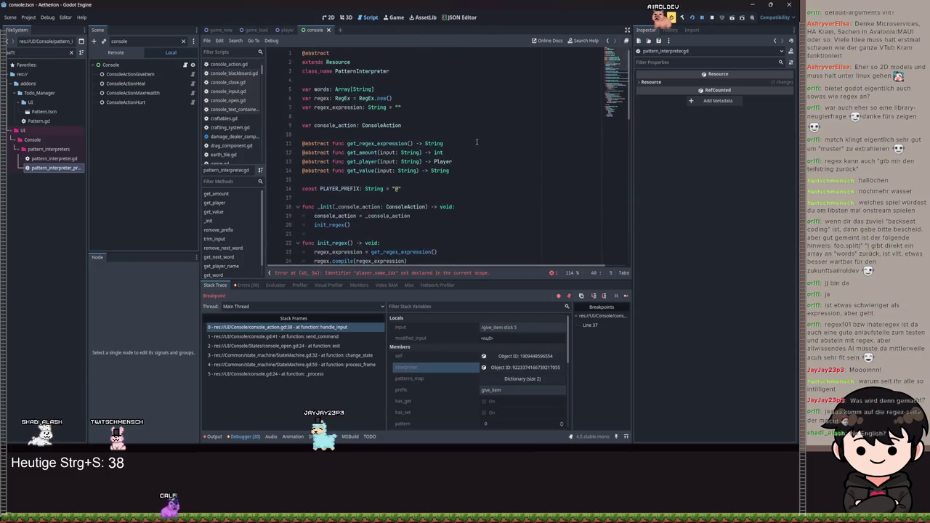
# Step: Declare var player_name_idx below the class_name line
pyautogui.click(397, 76)
pyautogui.press('Return')
pyautogui.press('Return')
pyautogui.write('va')
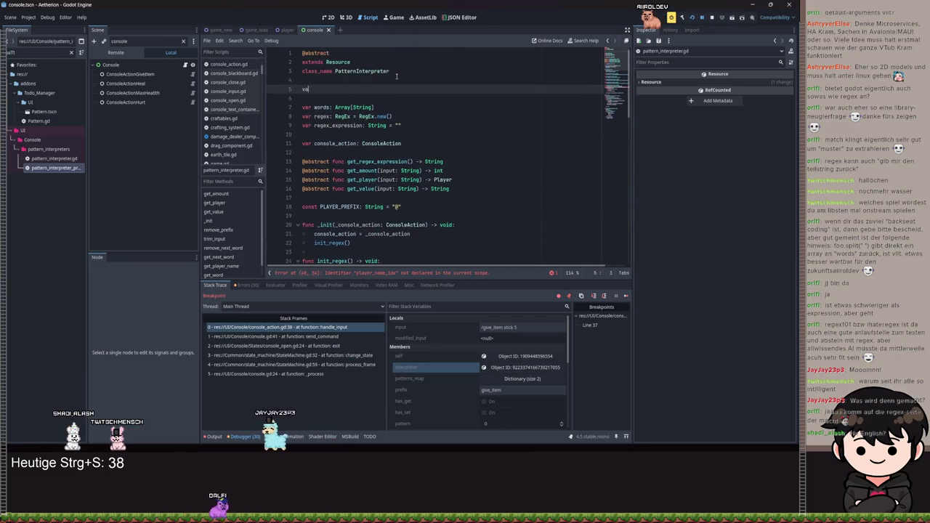
pyautogui.write('r player_name_id')
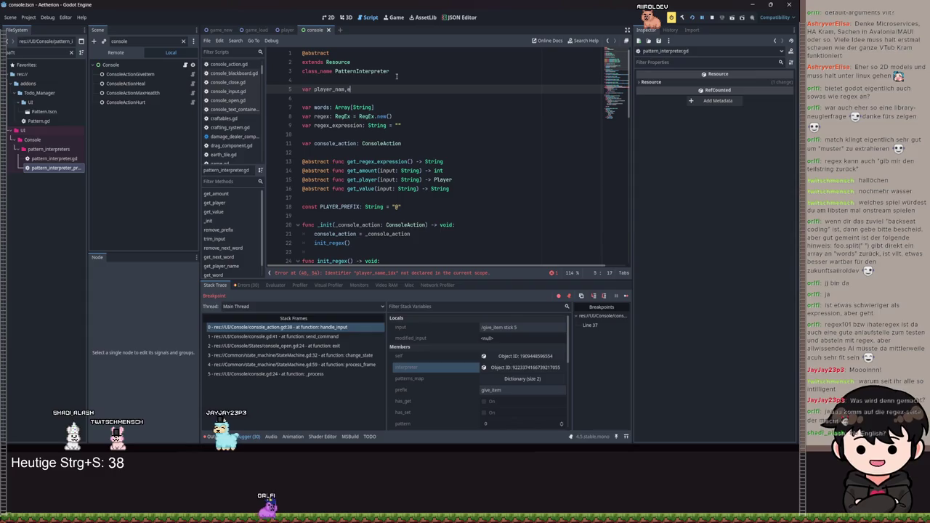
pyautogui.write('x')
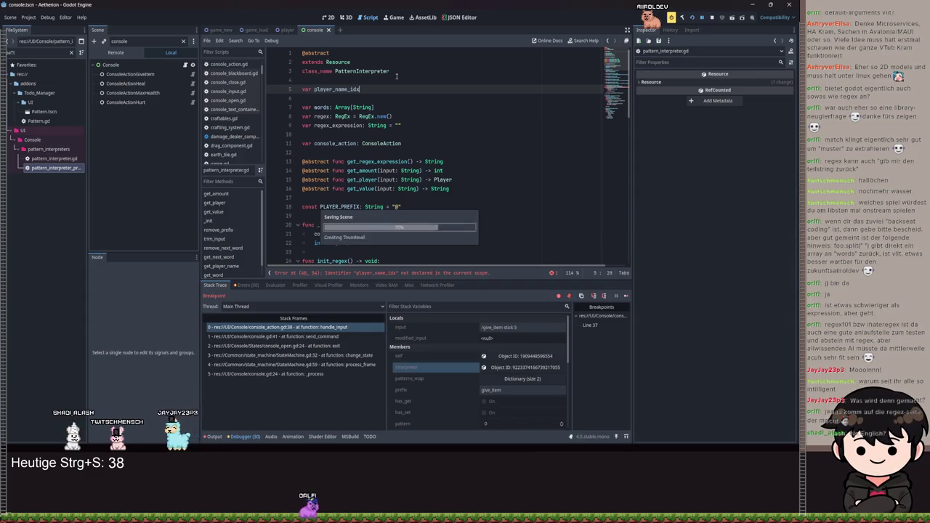
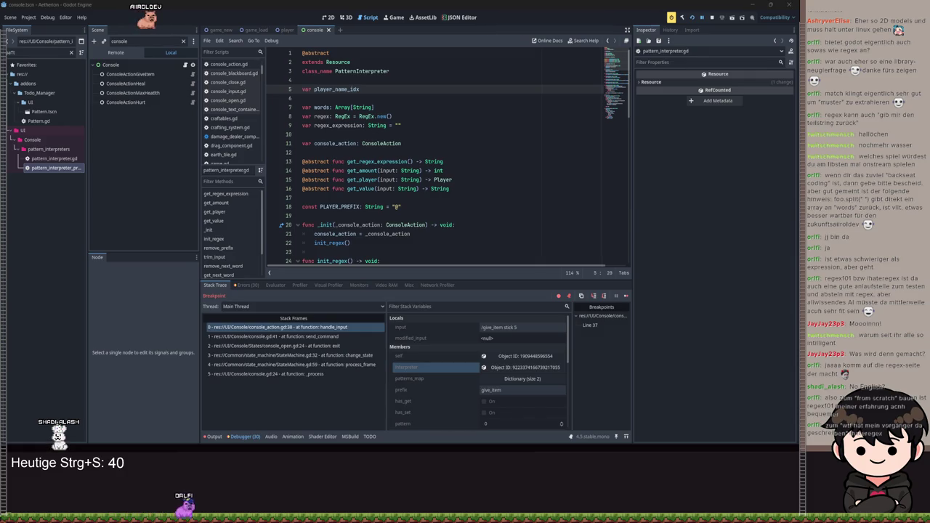
# Step: Bring the regex101 browser window to the front and maximize it
pyautogui.hotkey('alt', 'Tab')
pyautogui.doubleClick(458, 114)
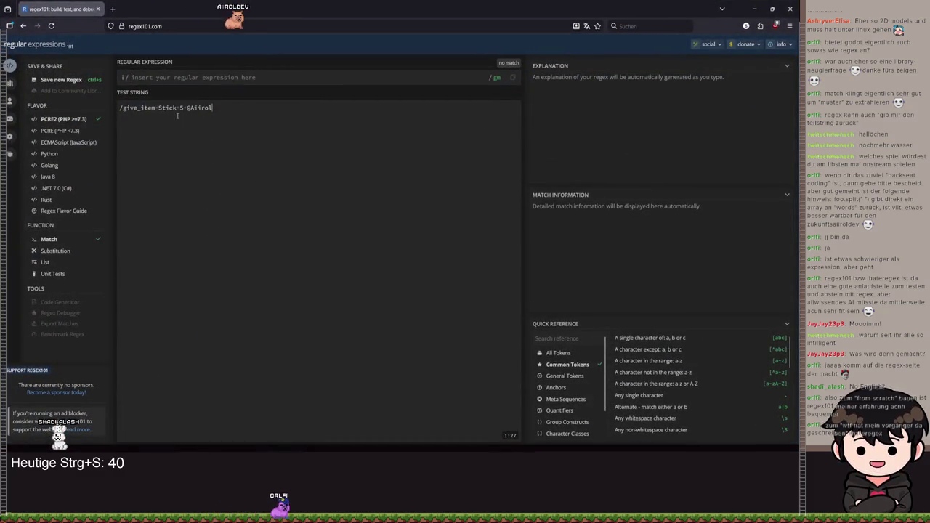
# Step: Select the give_item test command and start the regular expression with '/giv'
pyautogui.click(366, 164)
pyautogui.hotkey('ctrl', 'a')
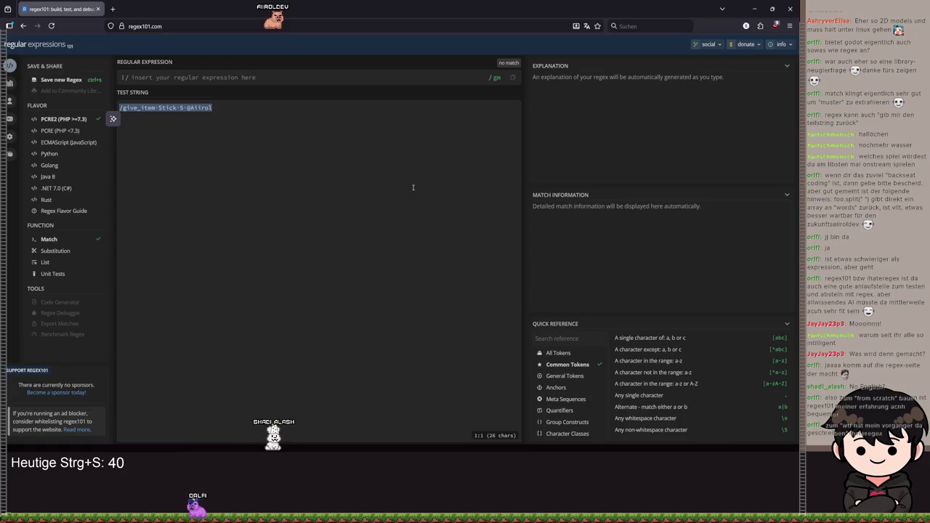
pyautogui.click(228, 78)
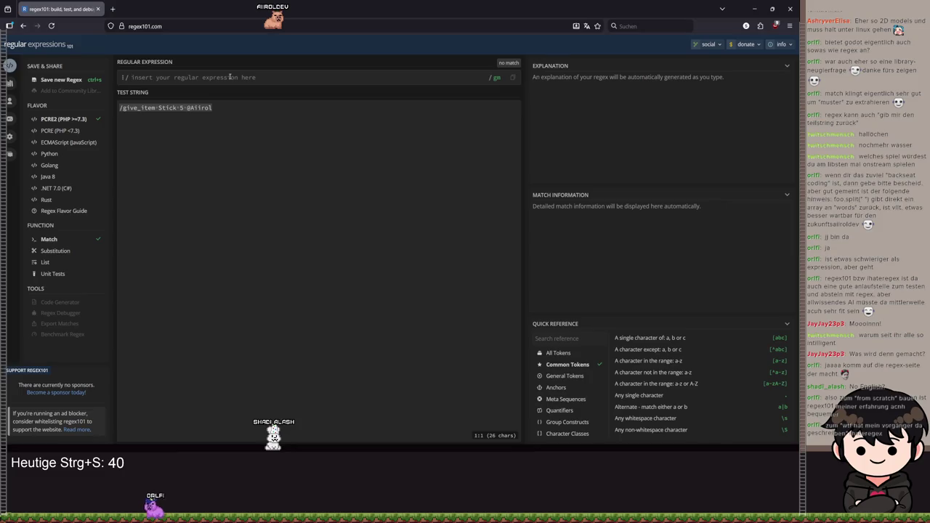
pyautogui.write('/')
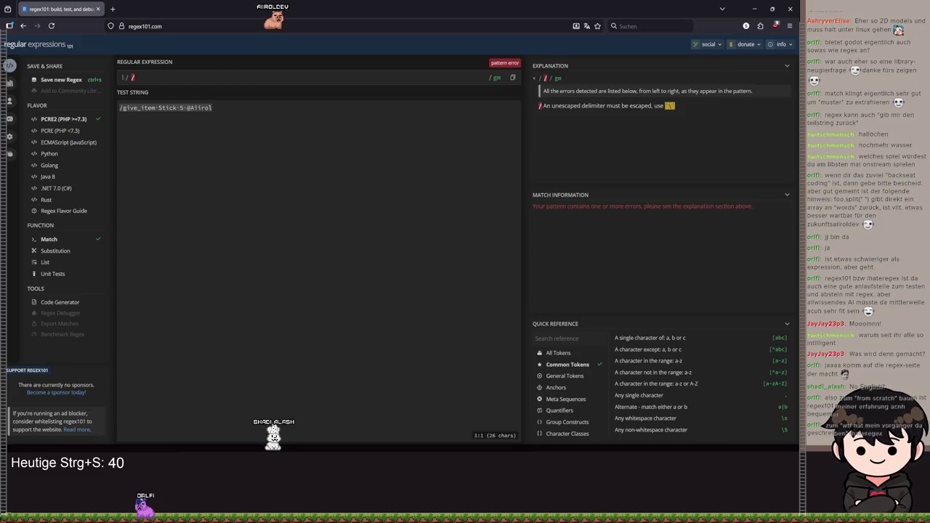
pyautogui.write('give_item')
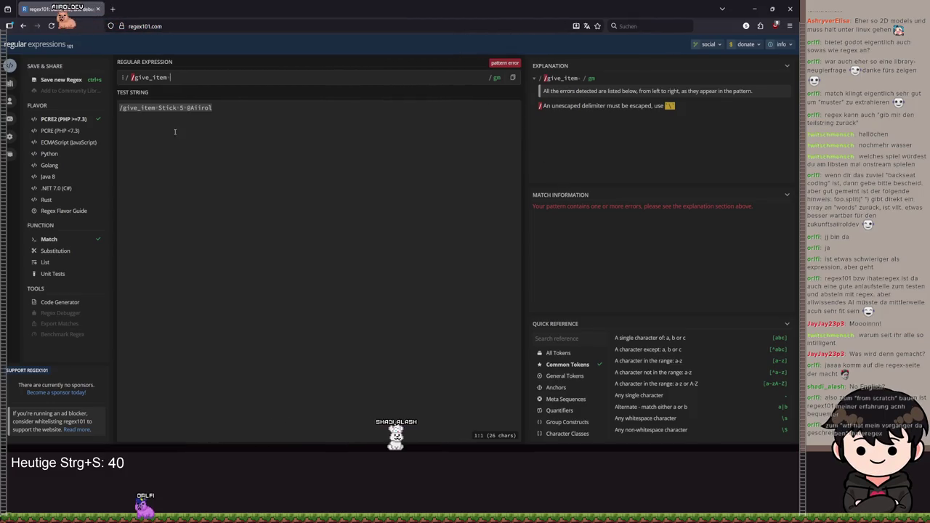
# Step: Keep the / delimiter and remove the stray characters so the pattern reads 'give_item '
pyautogui.click(125, 78)
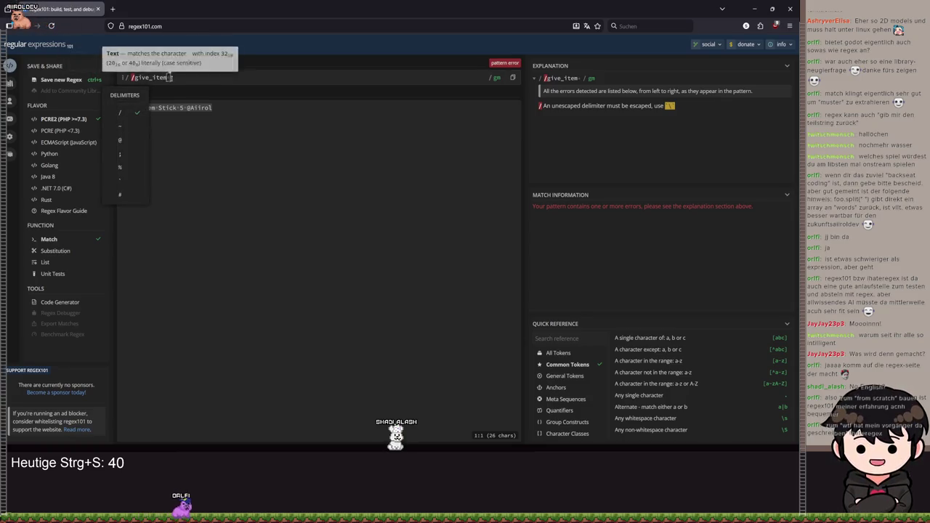
pyautogui.click(134, 78)
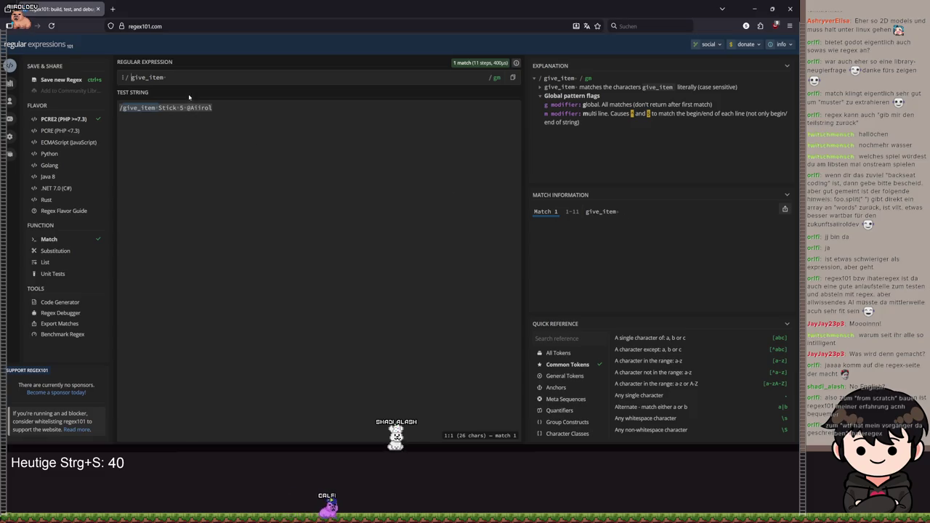
pyautogui.click(168, 77)
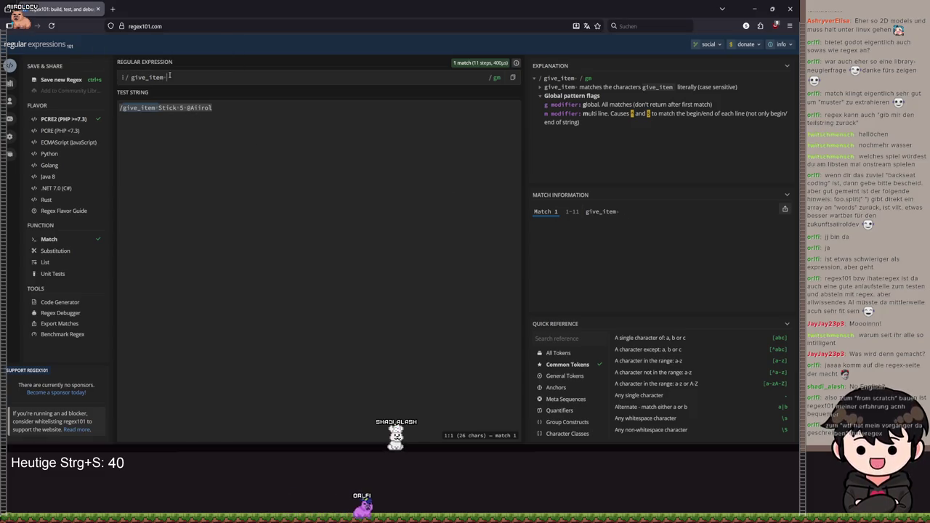
pyautogui.write('[')
pyautogui.press('BackSpace')
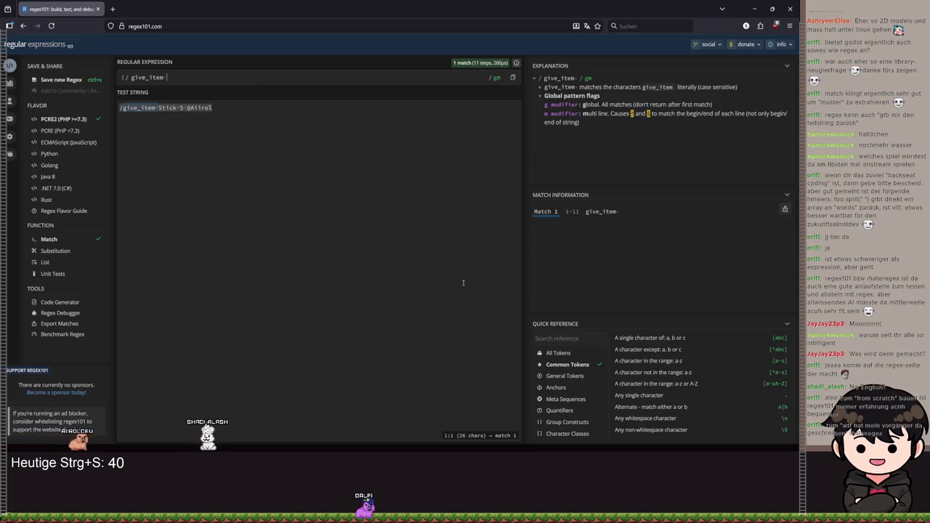
# Step: Add a * after 'give_item ' in the pattern so the trailing space repeats
pyautogui.scroll(-1, 573, 392)
pyautogui.scroll(1, 573, 394)
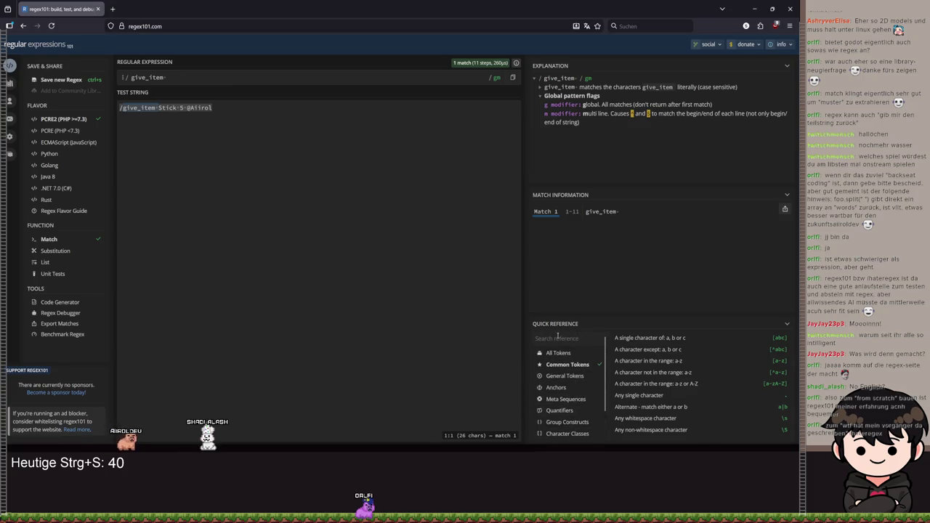
pyautogui.scroll(-2, 653, 385)
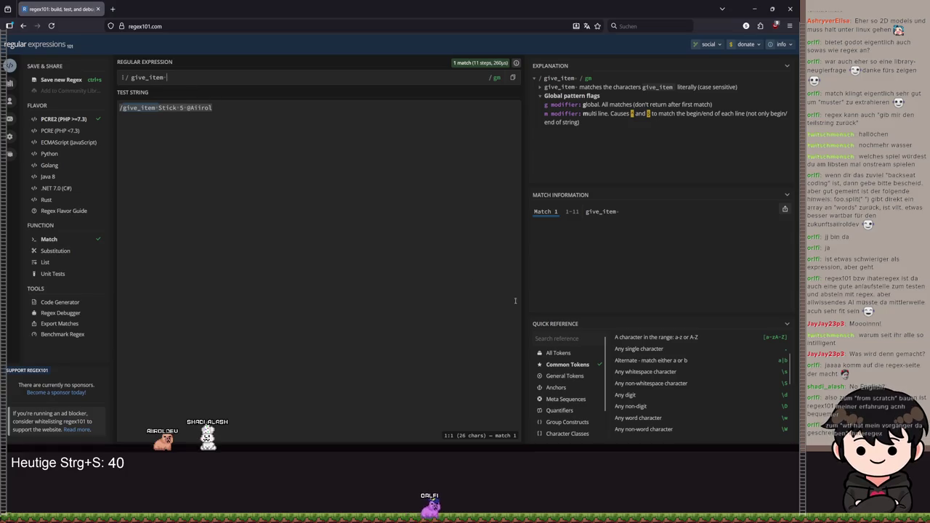
pyautogui.click(178, 78)
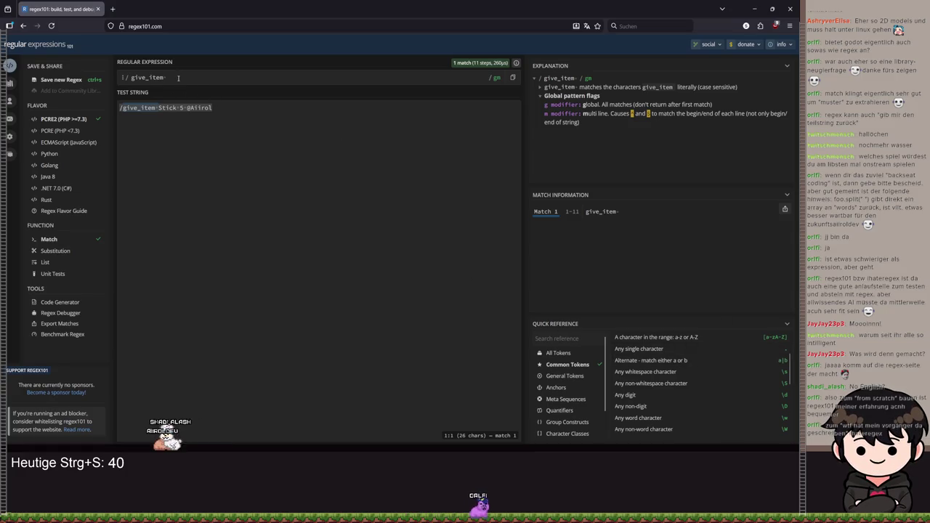
pyautogui.scroll(-2, 672, 393)
pyautogui.scroll(-3, 672, 393)
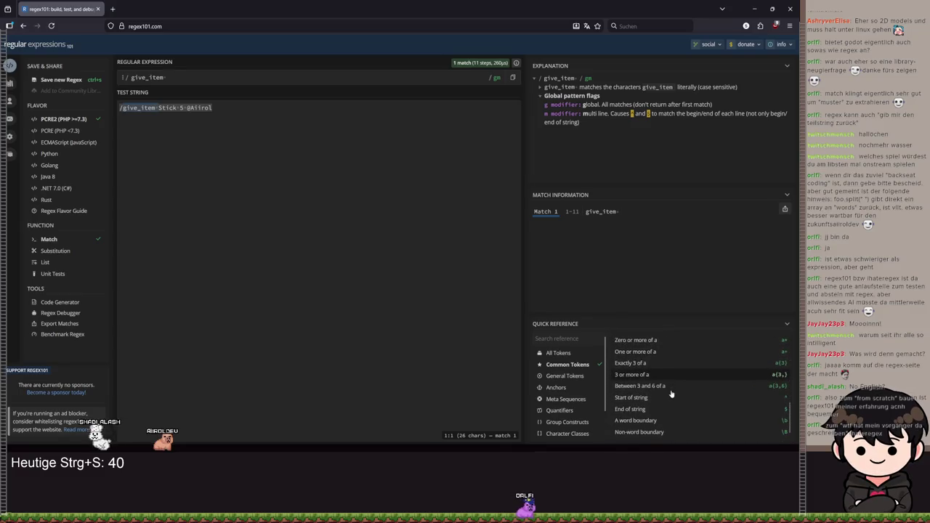
pyautogui.scroll(-2, 672, 394)
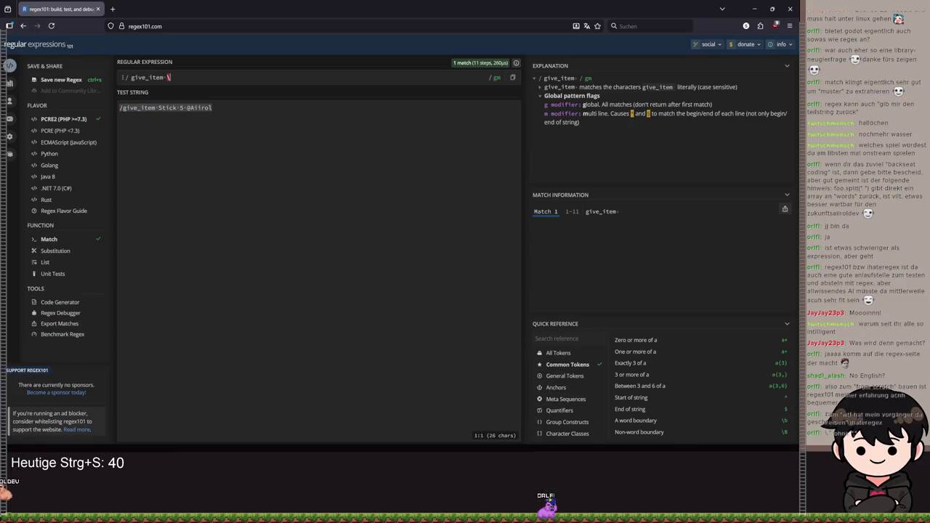
pyautogui.write('*')
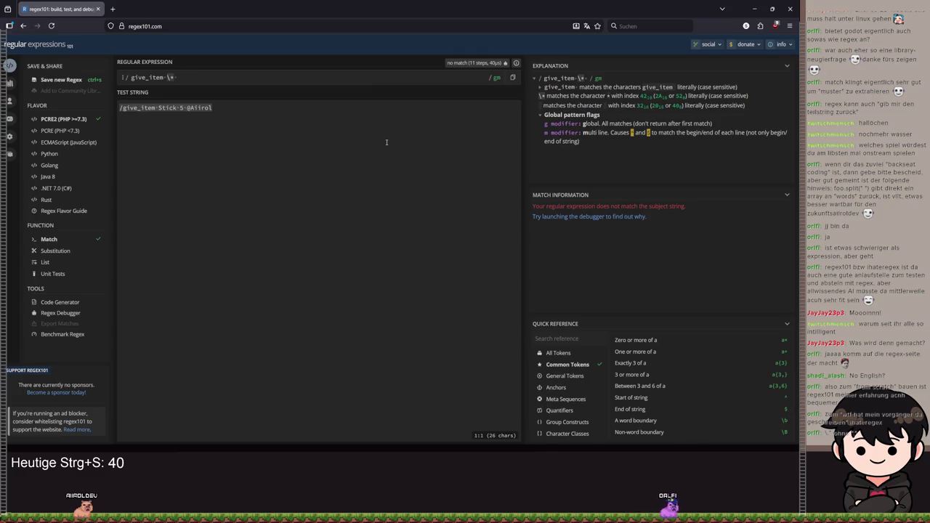
# Step: Experiment with escaped tokens at the pattern end, then remove the trailing asterisk
pyautogui.scroll(3, 708, 411)
pyautogui.scroll(2, 712, 409)
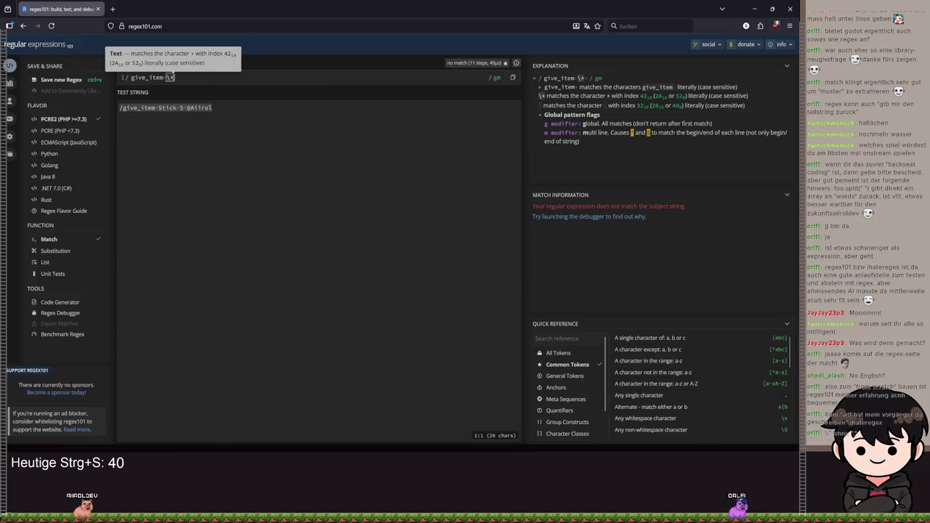
pyautogui.press('BackSpace')
pyautogui.press('BackSpace')
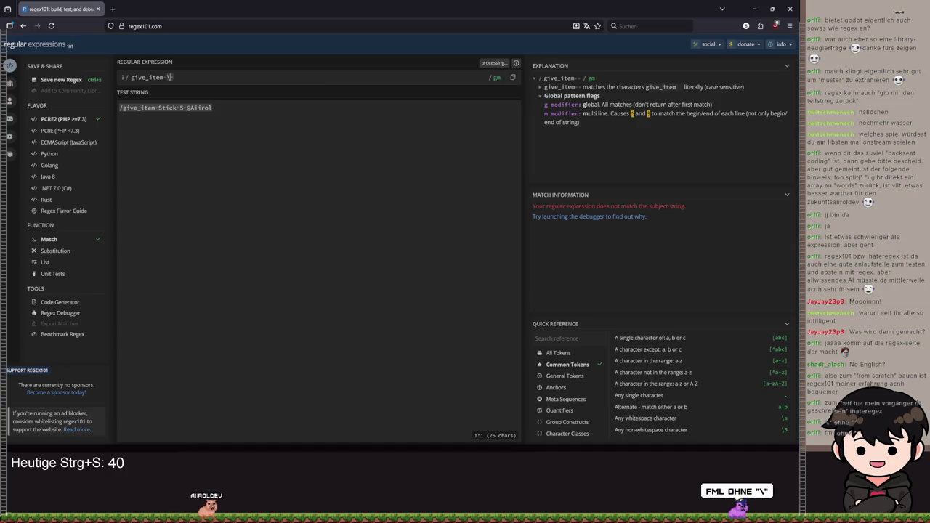
pyautogui.write('\\')
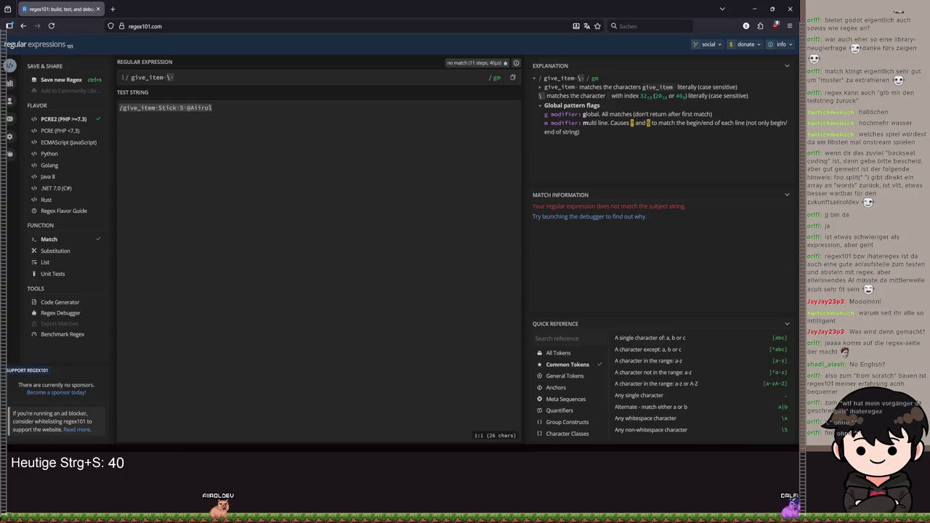
pyautogui.press('BackSpace')
pyautogui.write('*')
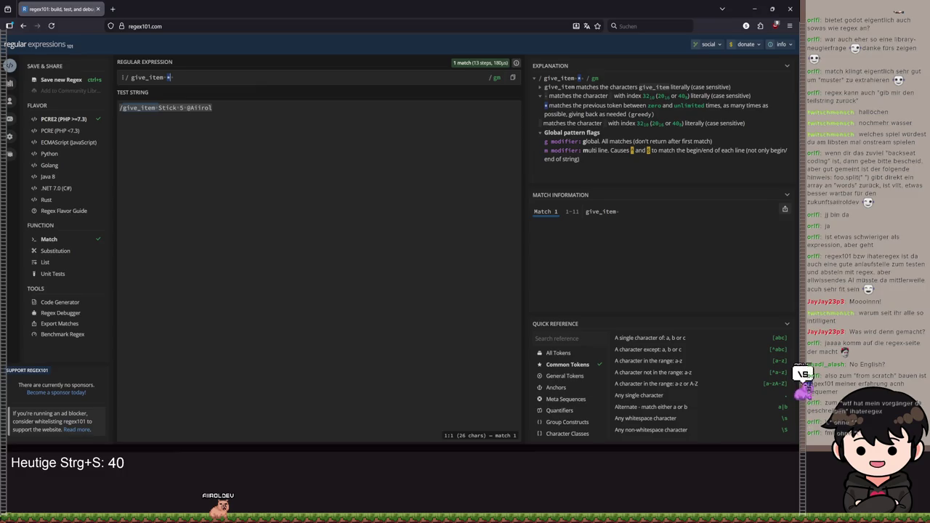
pyautogui.press('BackSpace')
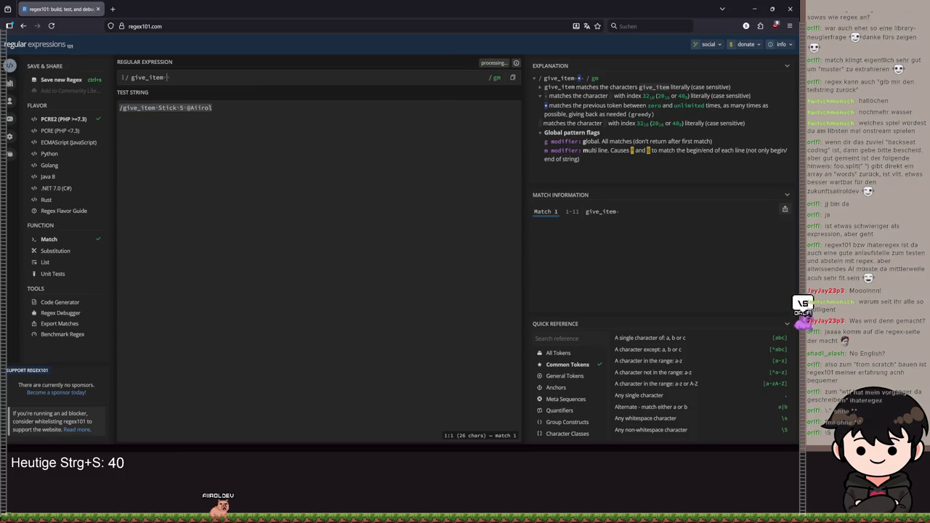
# Step: End the pattern with a \S non-whitespace token and read its explanation
pyautogui.write('\\S')
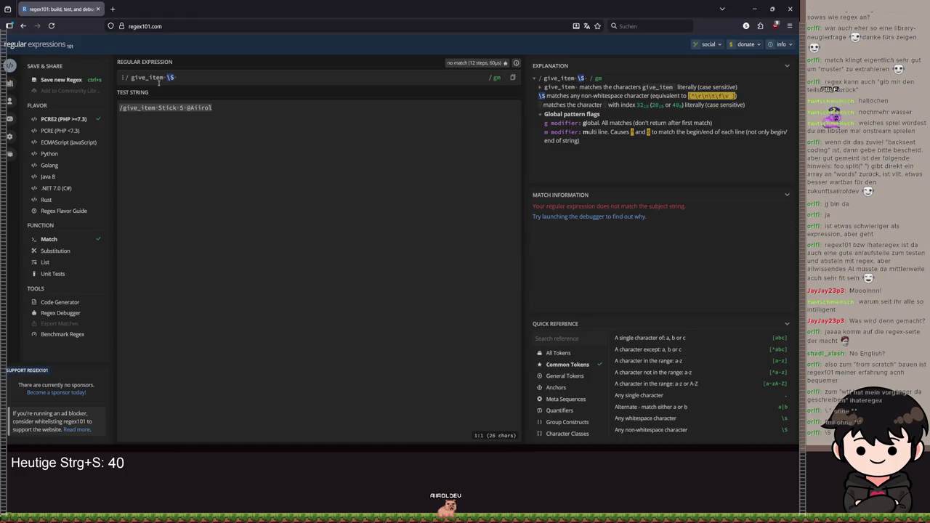
pyautogui.moveTo(165, 77)
pyautogui.click(190, 77)
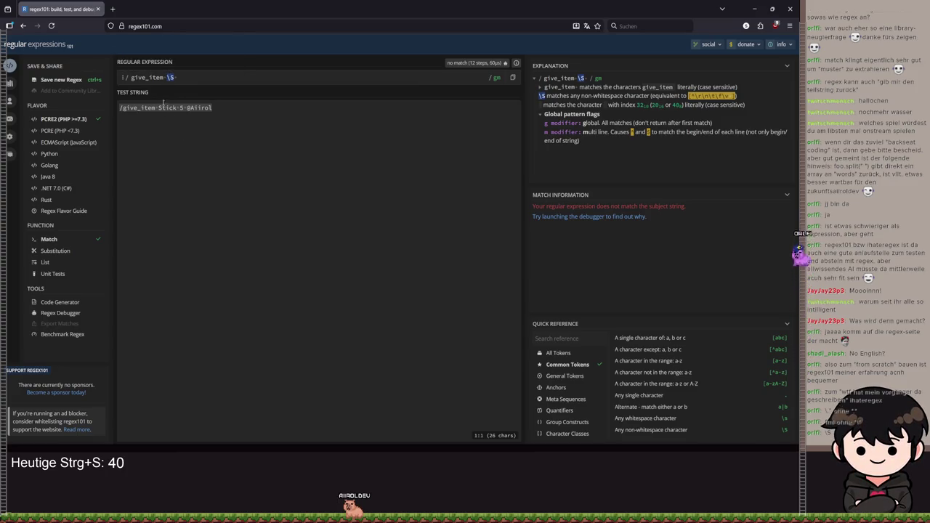
pyautogui.moveTo(166, 77)
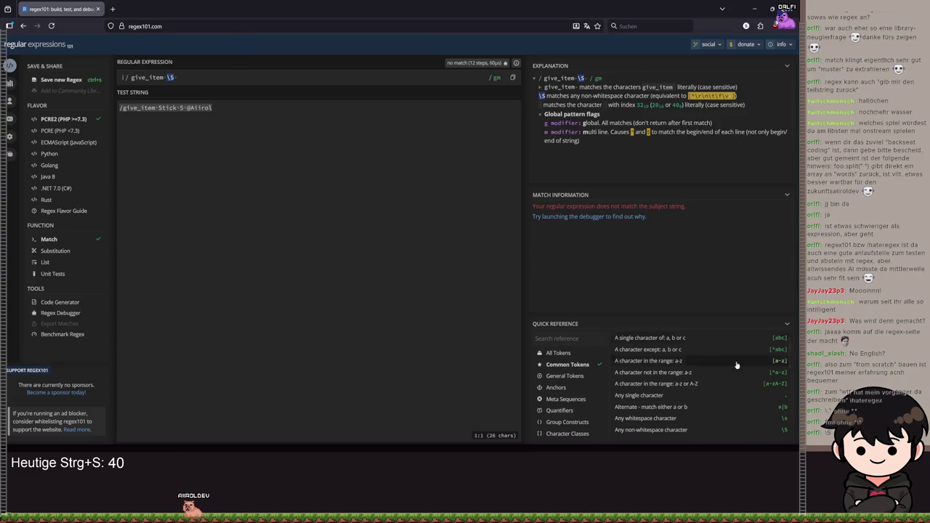
# Step: Consult the Quick Reference and change the \S token to \D+ at the pattern end
pyautogui.scroll(-5, 748, 372)
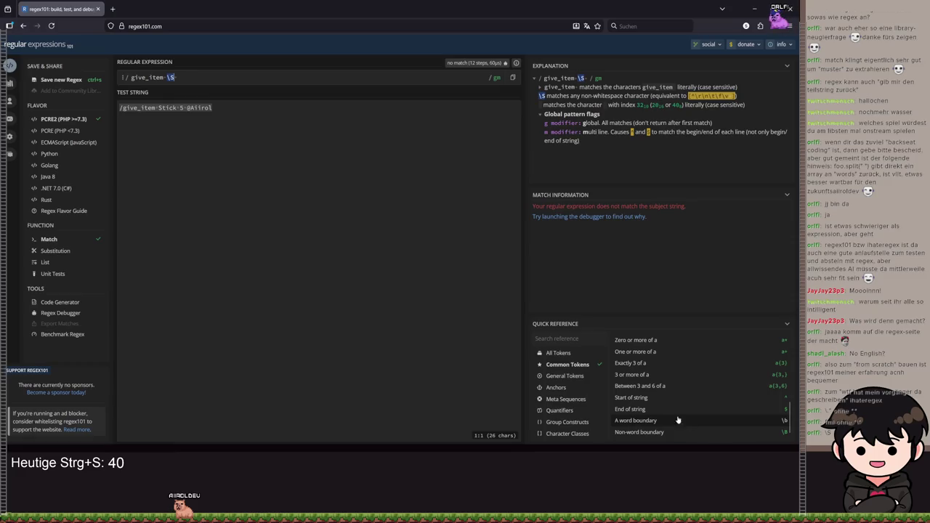
pyautogui.scroll(2, 698, 405)
pyautogui.scroll(1, 706, 407)
pyautogui.scroll(2, 688, 410)
pyautogui.scroll(-2, 687, 410)
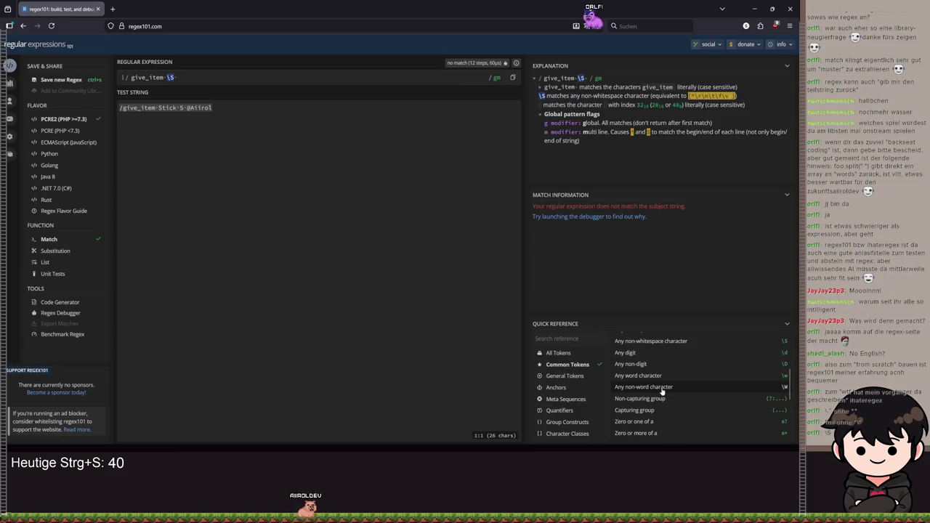
pyautogui.scroll(4, 682, 400)
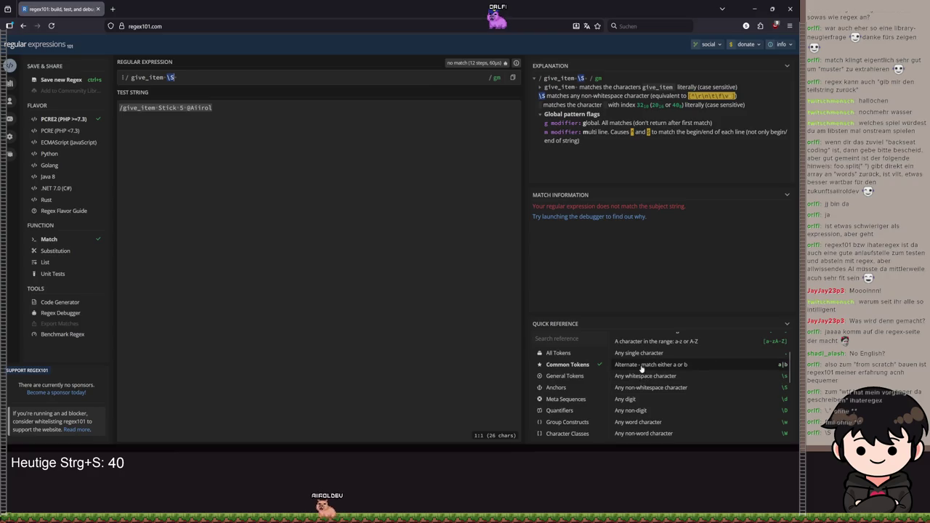
pyautogui.click(176, 78)
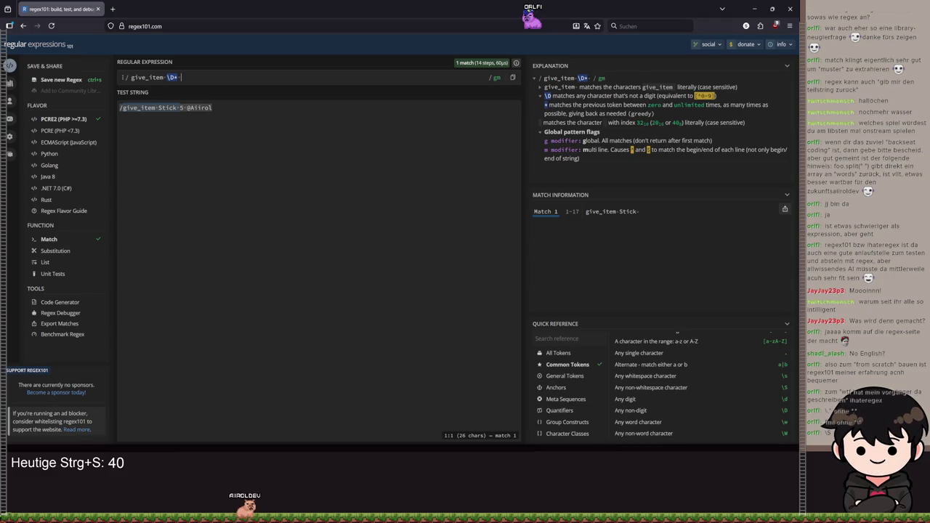
pyautogui.scroll(-3, 696, 378)
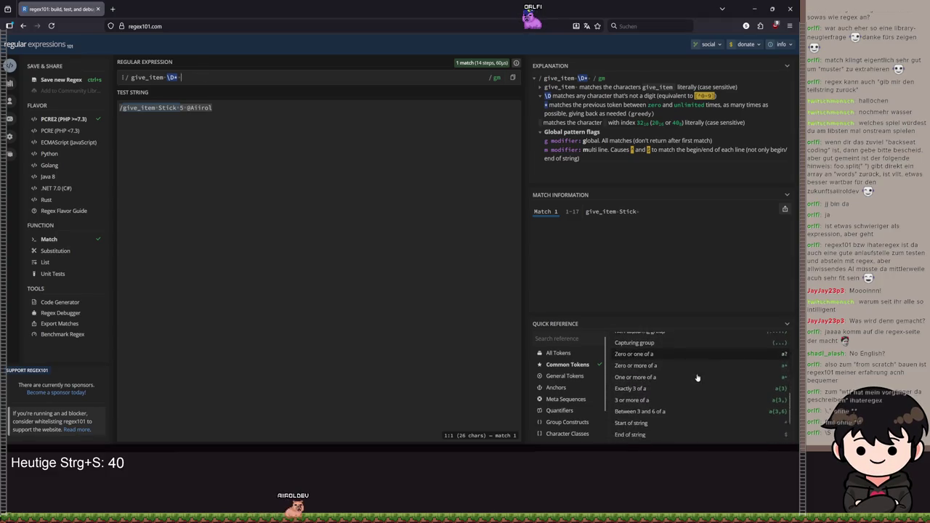
pyautogui.scroll(-2, 697, 380)
pyautogui.scroll(2, 702, 382)
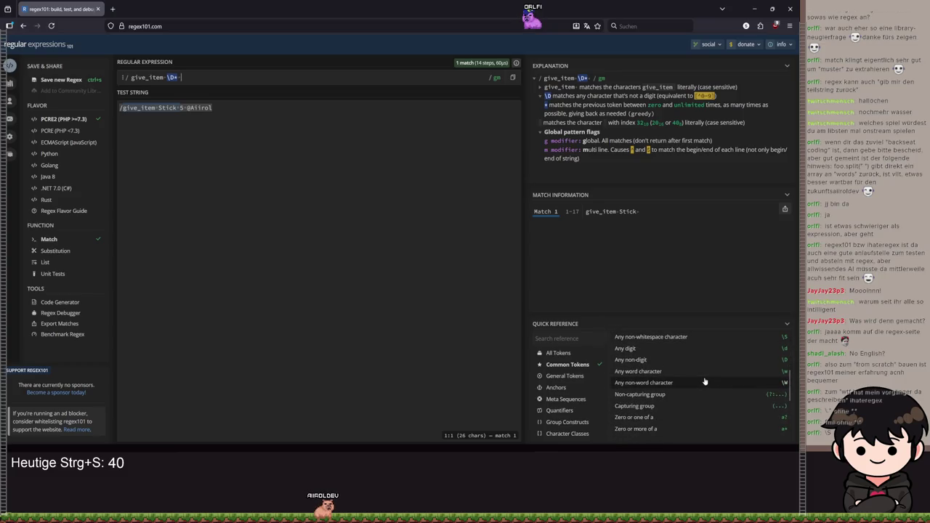
pyautogui.scroll(-5, 704, 381)
pyautogui.scroll(3, 708, 402)
pyautogui.scroll(5, 711, 392)
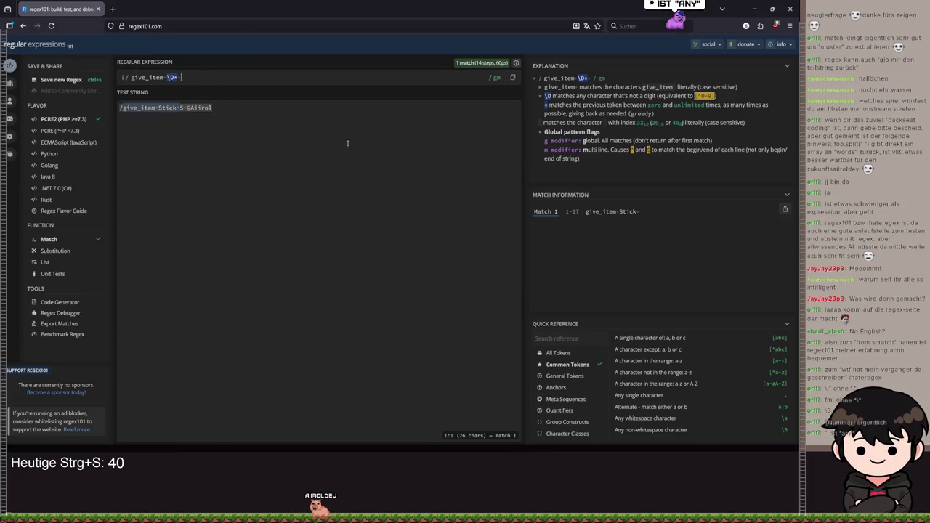
pyautogui.scroll(-3, 718, 378)
pyautogui.scroll(-5, 718, 380)
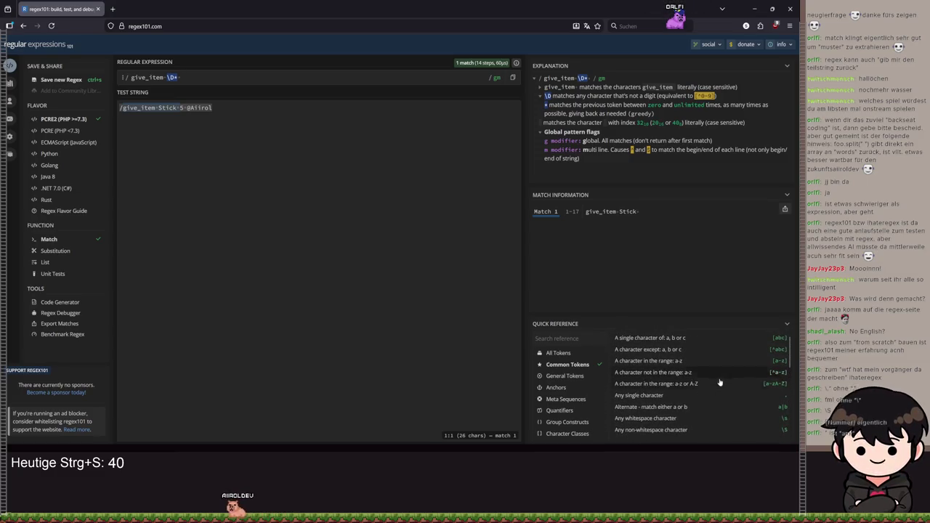
pyautogui.scroll(-3, 726, 400)
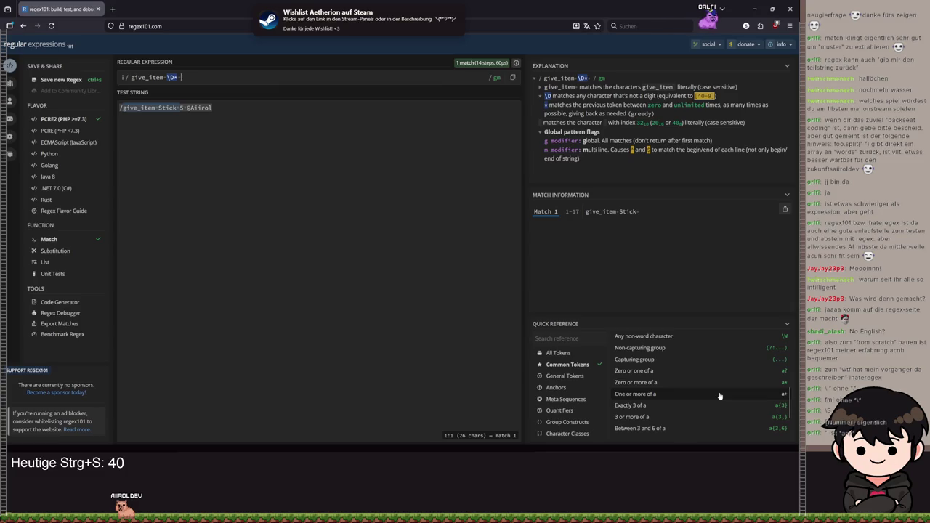
pyautogui.scroll(2, 719, 396)
pyautogui.scroll(2, 719, 396)
pyautogui.scroll(2, 719, 395)
pyautogui.scroll(-3, 719, 396)
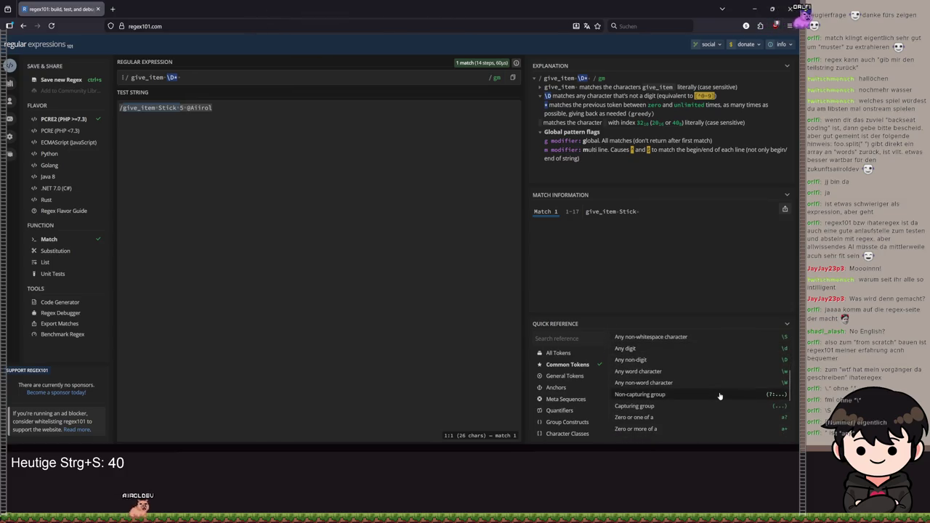
pyautogui.scroll(2, 719, 396)
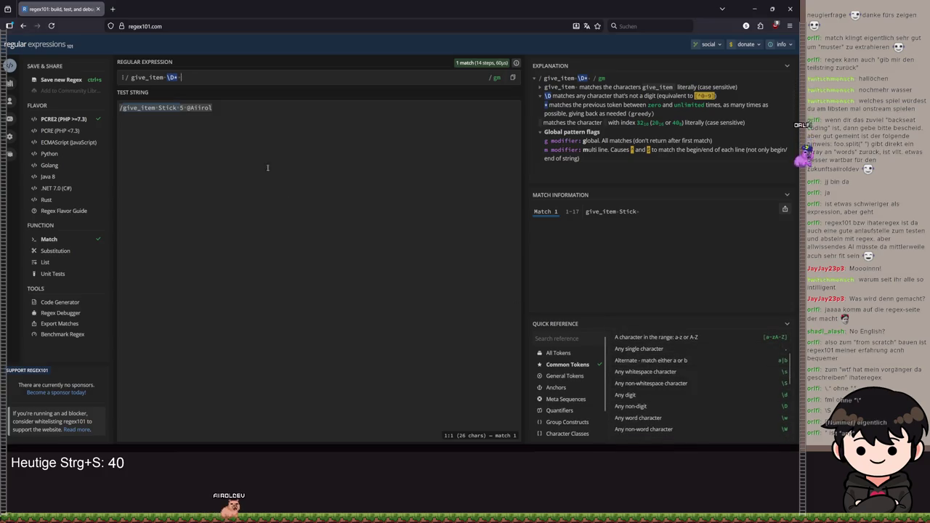
pyautogui.scroll(-2, 719, 363)
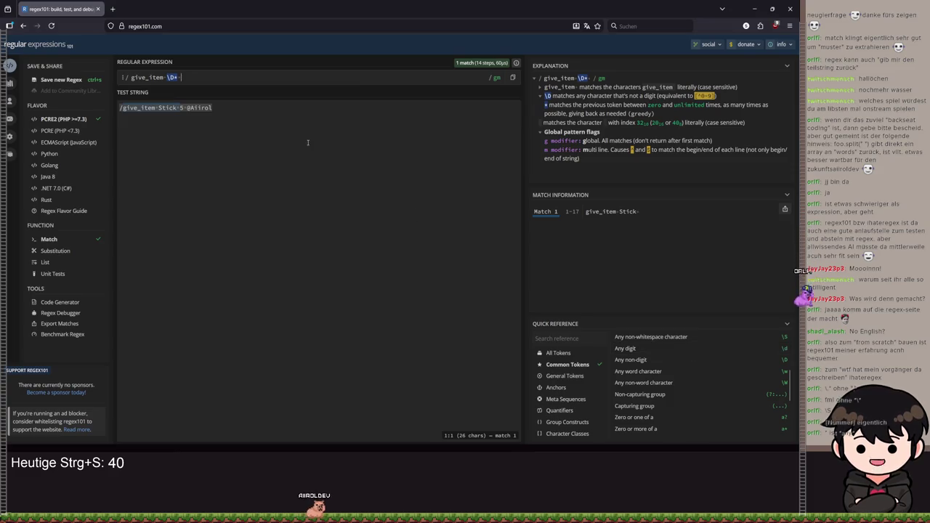
pyautogui.write('\\d*')
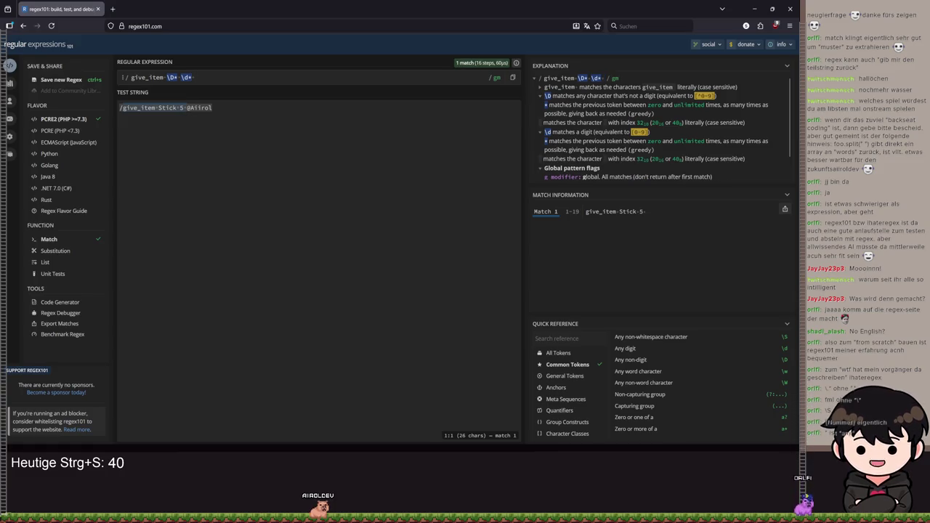
# Step: Test the pattern with 5555 as the item count, then restore it to 5
pyautogui.click(163, 108)
pyautogui.write('555')
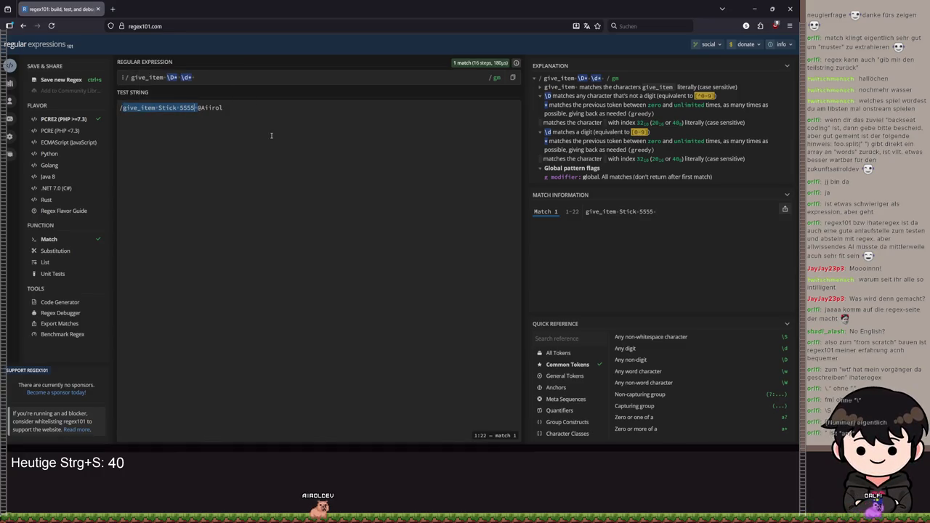
pyautogui.press('BackSpace')
pyautogui.press('BackSpace')
pyautogui.press('BackSpace')
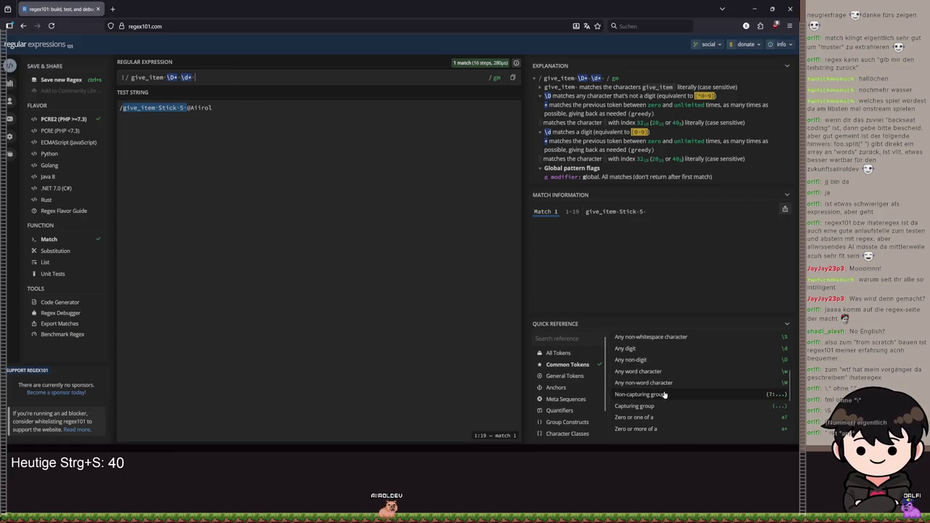
# Step: Read the non-capturing group reference and add a (?:@) group to the pattern end
pyautogui.scroll(-4, 665, 398)
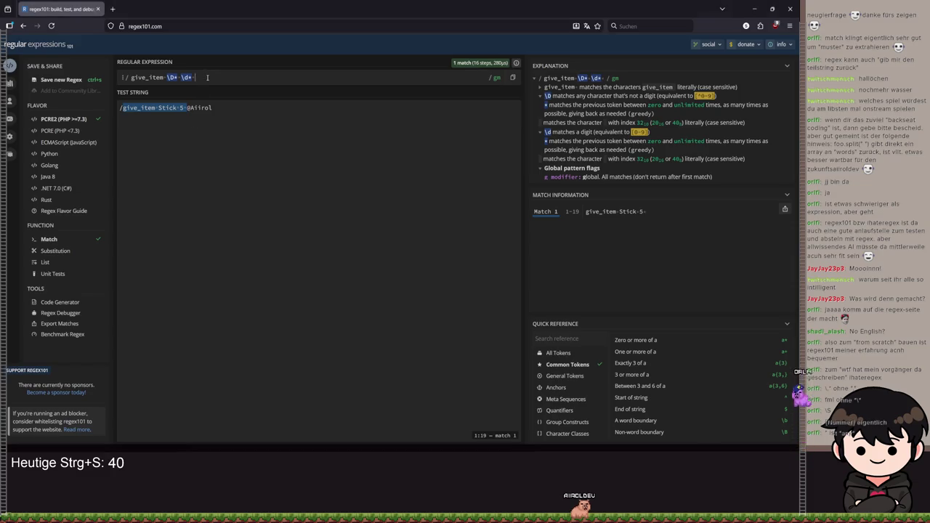
pyautogui.write('(?')
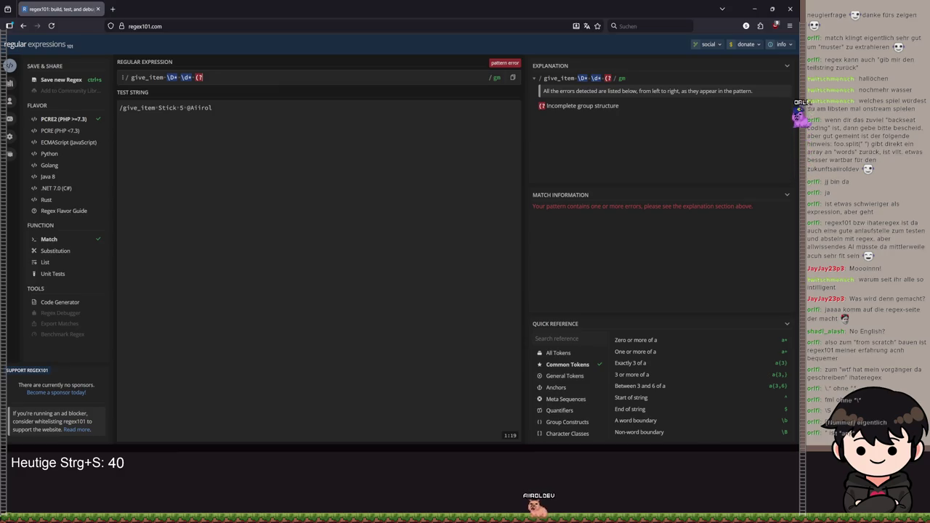
pyautogui.write(':')
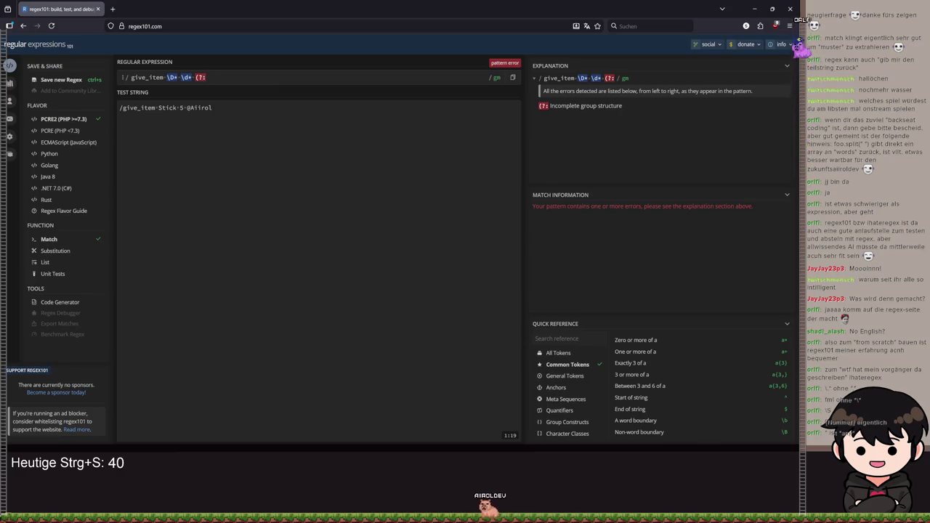
pyautogui.write('\\')
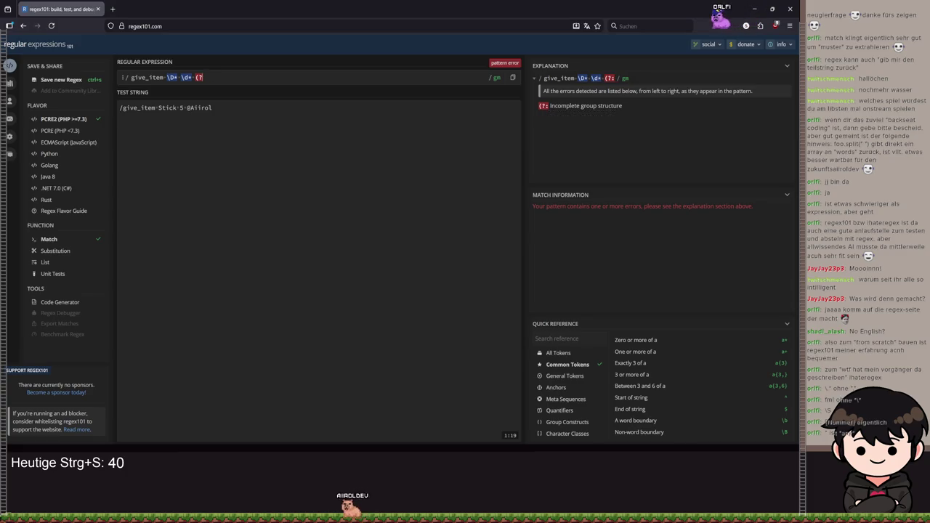
pyautogui.press('BackSpace')
pyautogui.press('BackSpace')
pyautogui.press('BackSpace')
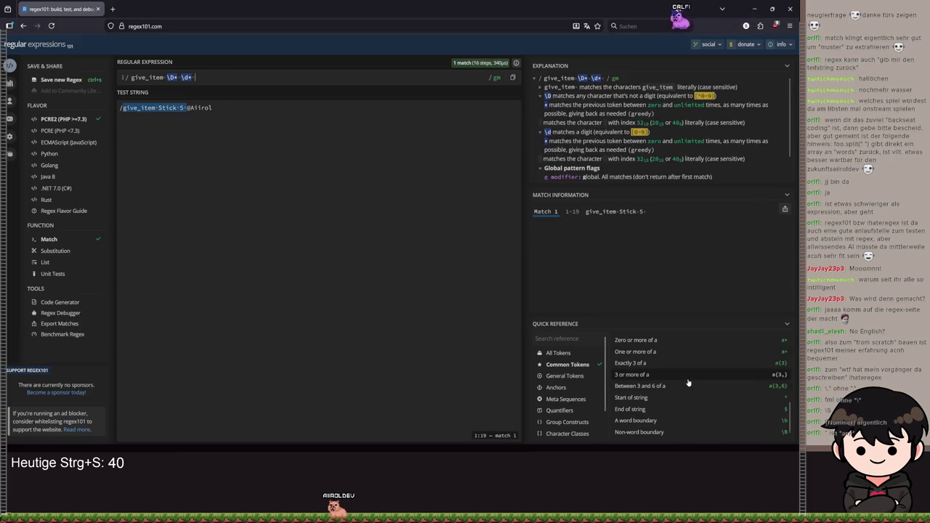
pyautogui.scroll(2, 700, 389)
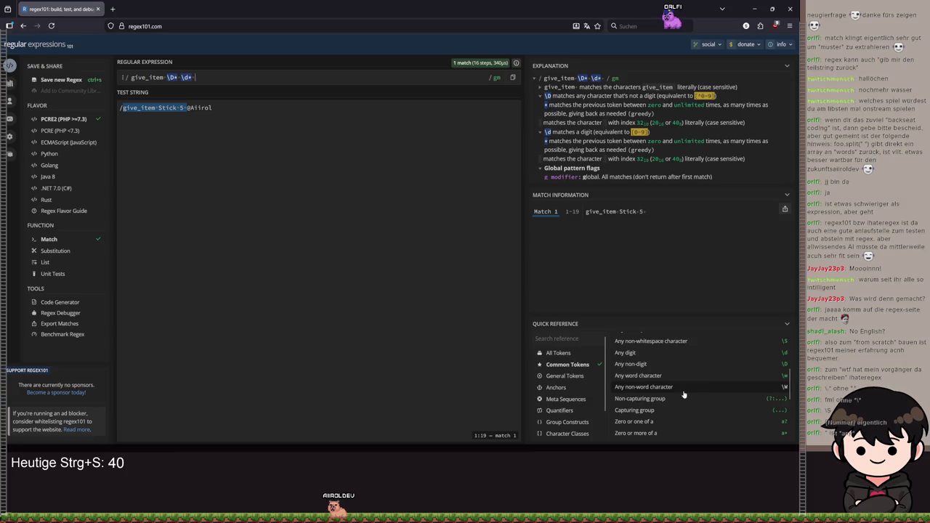
pyautogui.click(644, 403)
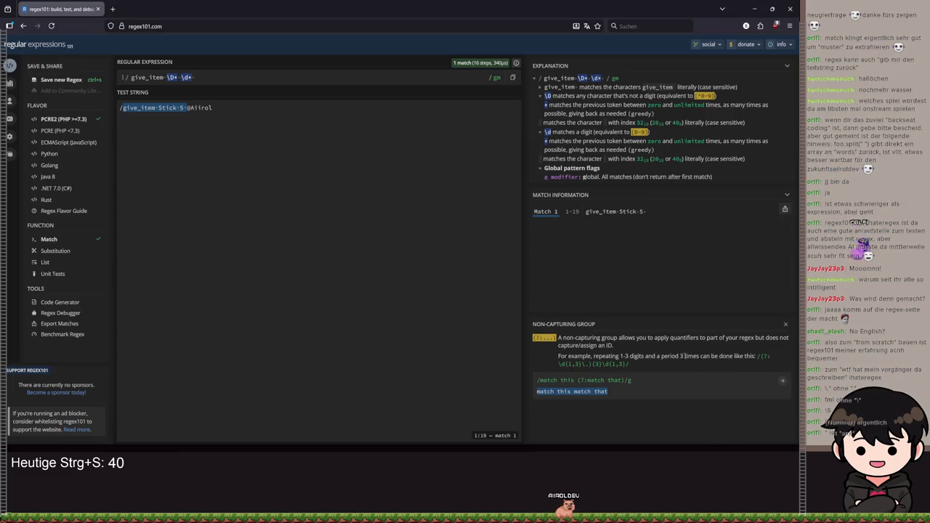
pyautogui.click(785, 325)
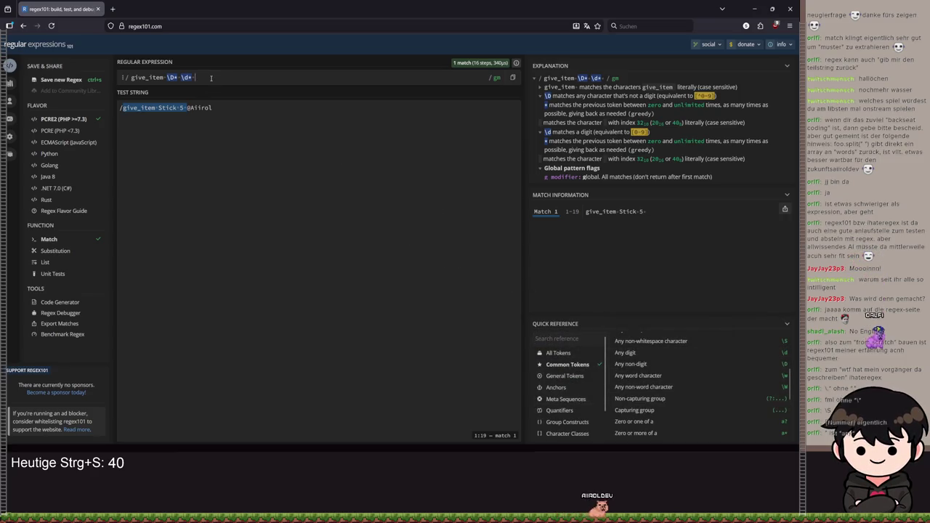
pyautogui.write('(?:@')
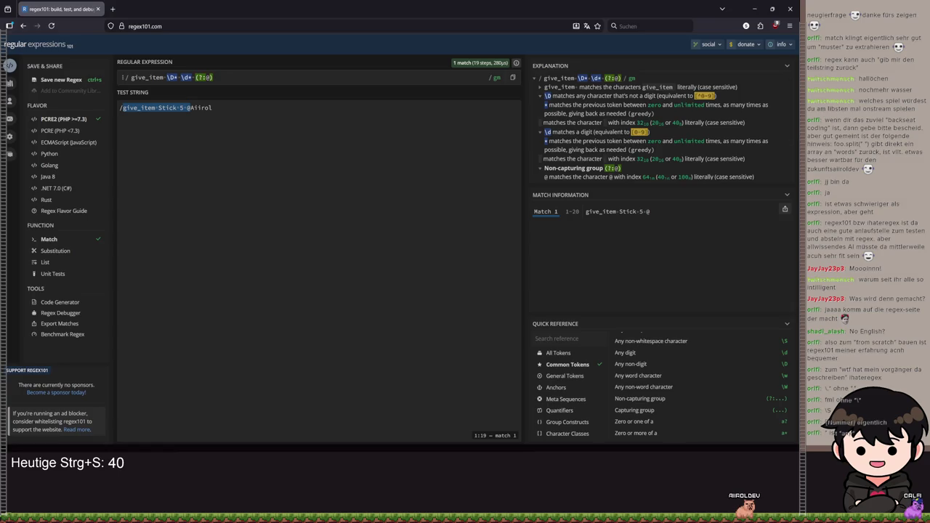
# Step: Stay on the page after reloading, retype the test string's @, and make the group (?:@.)?
pyautogui.press('F5')
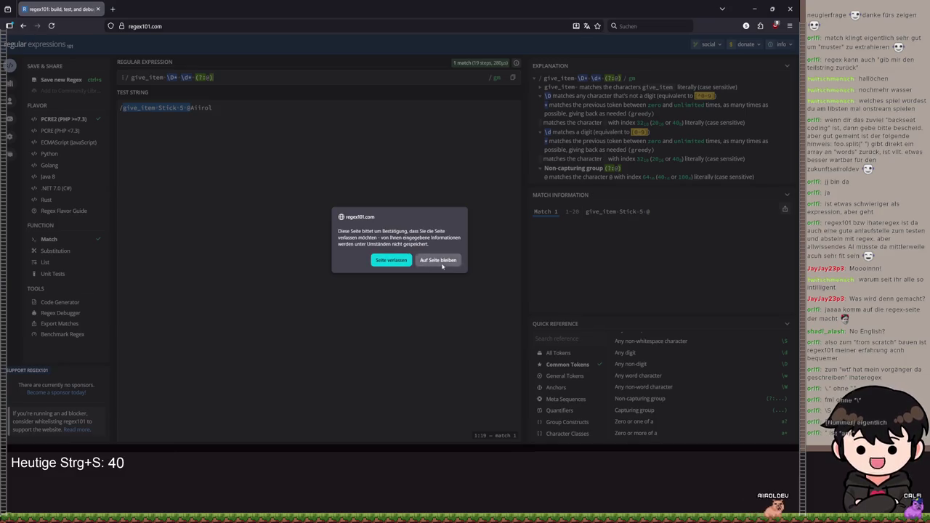
pyautogui.click(438, 260)
pyautogui.click(186, 108)
pyautogui.press('BackSpace')
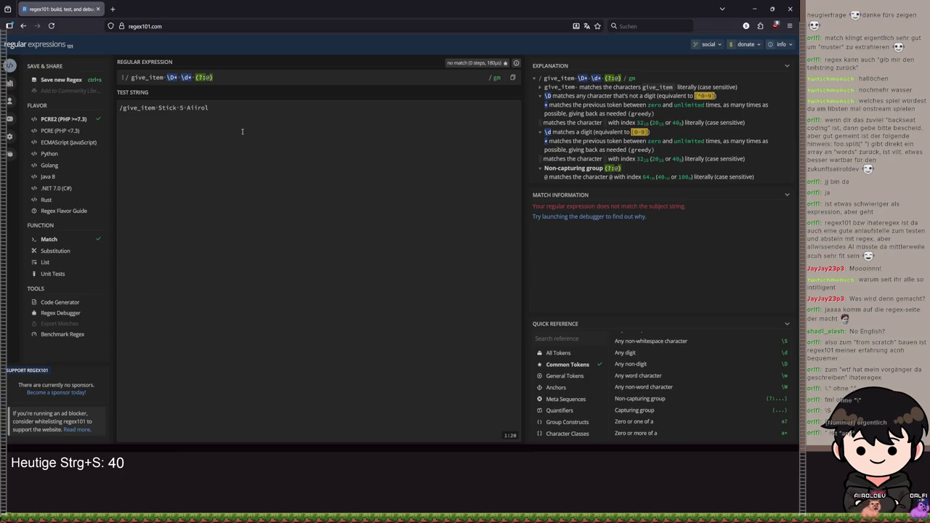
pyautogui.write('@')
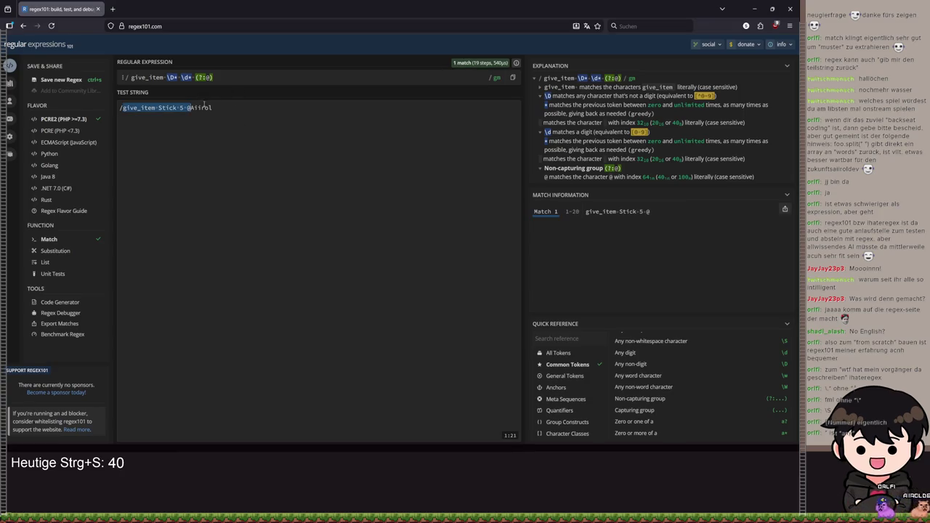
pyautogui.moveTo(207, 76)
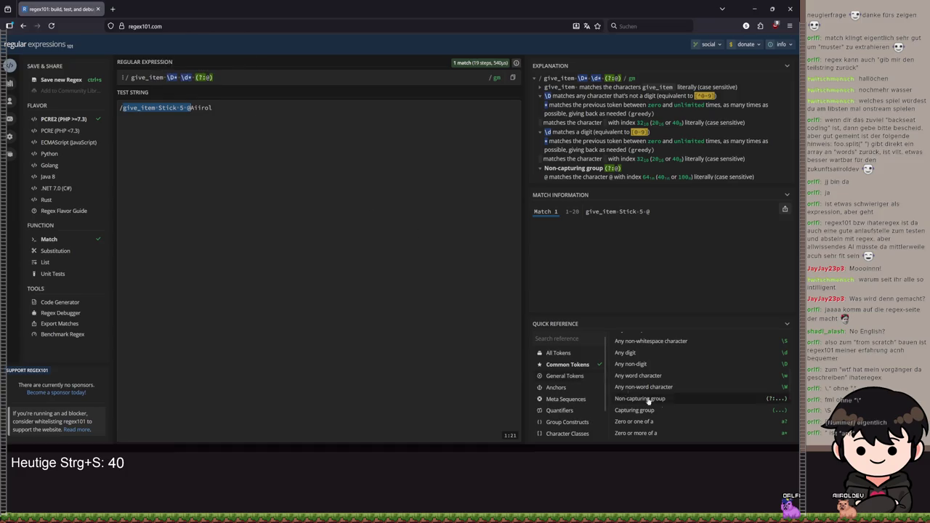
pyautogui.scroll(-1, 665, 403)
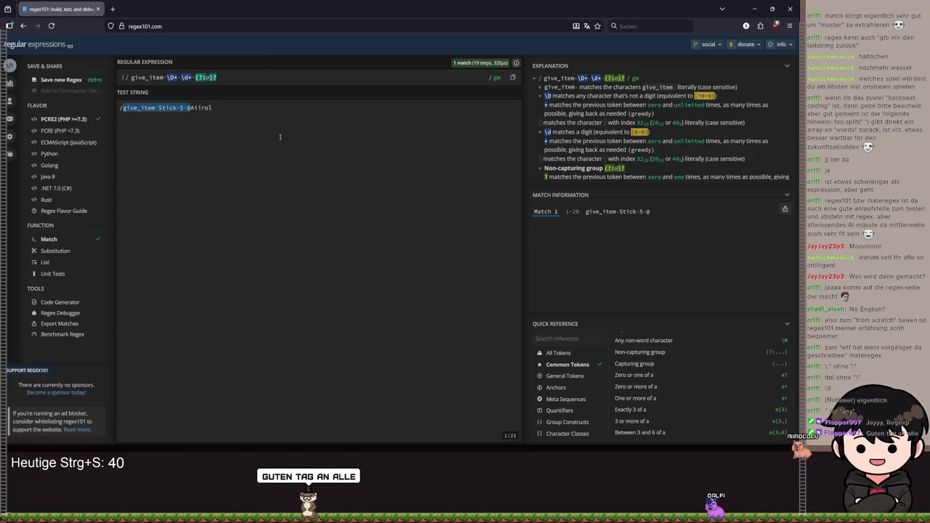
pyautogui.scroll(-3, 681, 401)
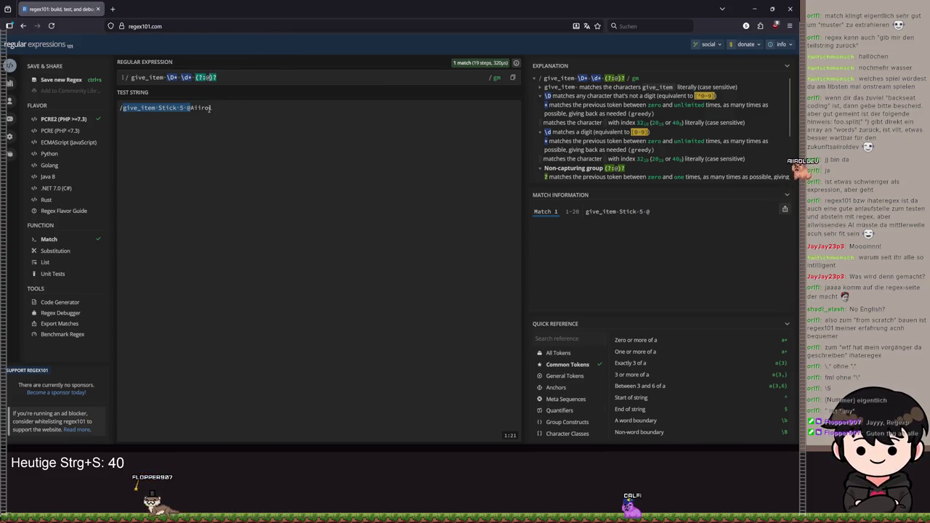
pyautogui.scroll(5, 741, 393)
pyautogui.write('.')
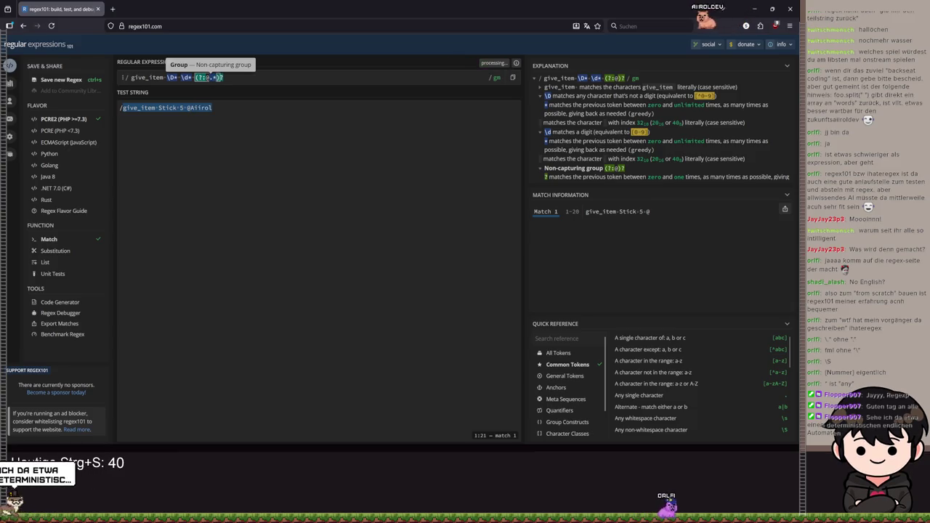
# Step: Finish the group as (?:@.+)?, remove the test junk, copy the pattern, and minimize the browser
pyautogui.write('*')
pyautogui.click(218, 110)
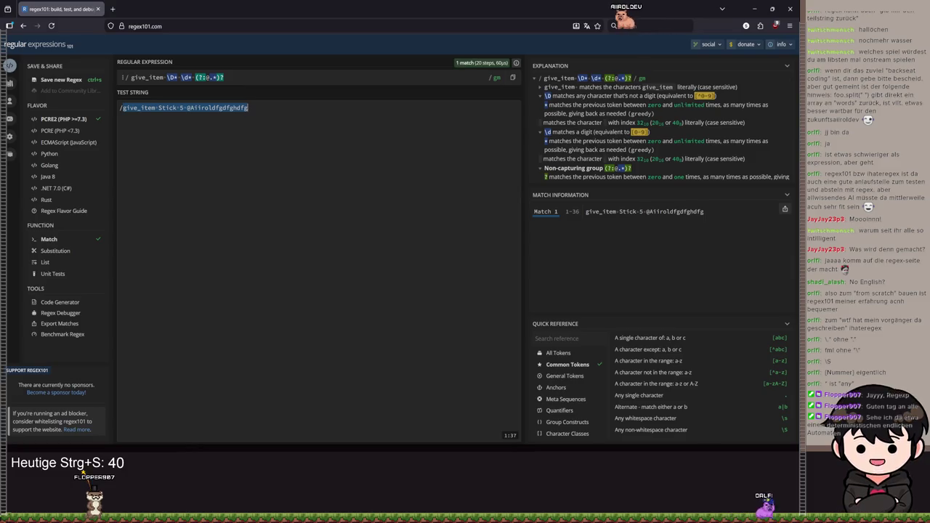
pyautogui.press('BackSpace')
pyautogui.press('BackSpace')
pyautogui.press('BackSpace')
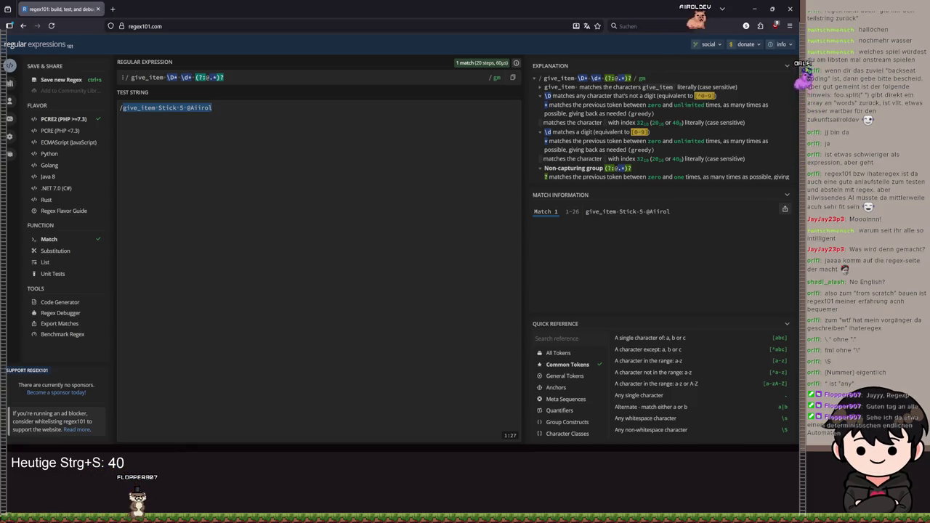
pyautogui.moveTo(224, 77); pyautogui.dragTo(131, 77)
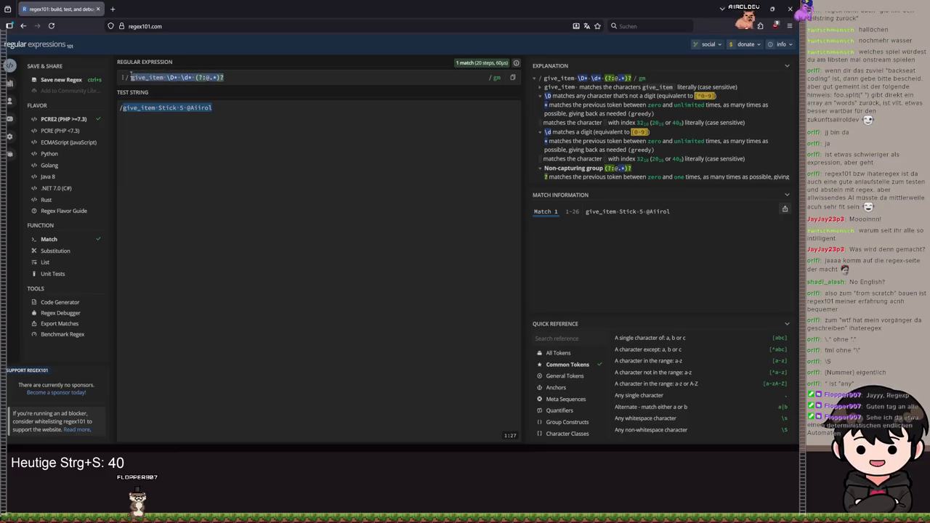
pyautogui.click(748, 9)
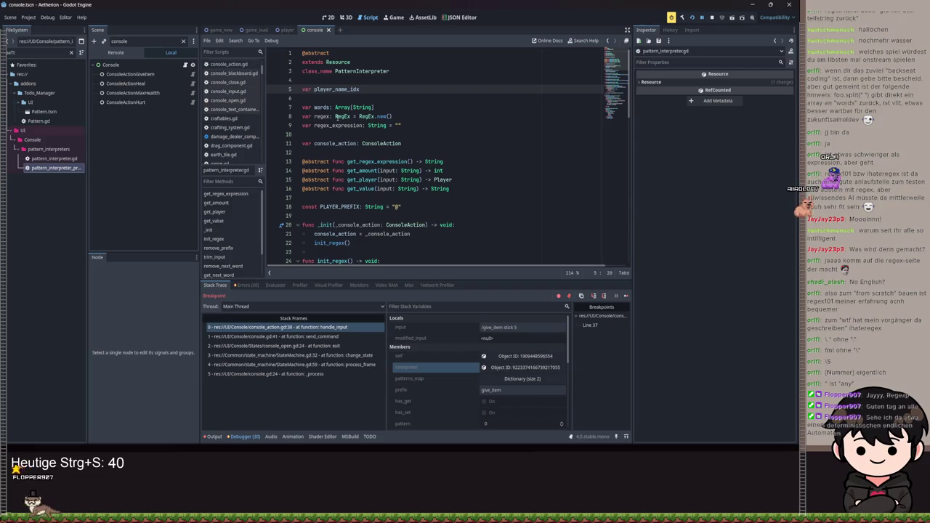
# Step: Paste the copied pattern into the PatternInterpreterPrefixValueCountPlayer script's return string, trimming the give_item prefix
pyautogui.doubleClick(54, 168)
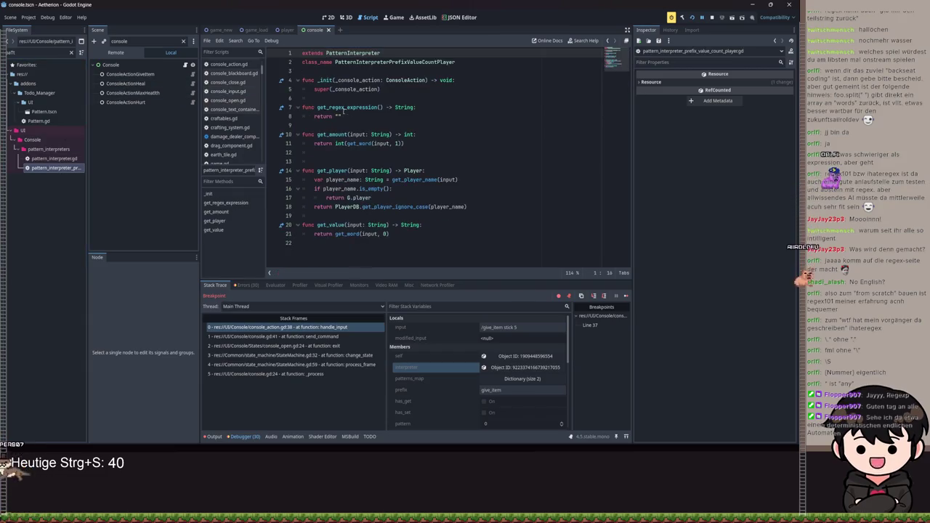
pyautogui.write('give_item \\D+ \\d+ (?:@.*)?')
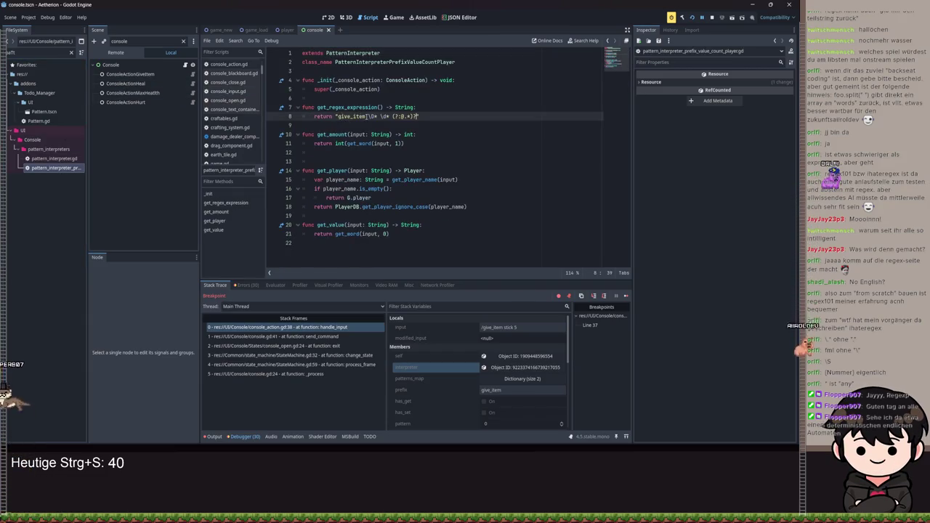
pyautogui.press('BackSpace')
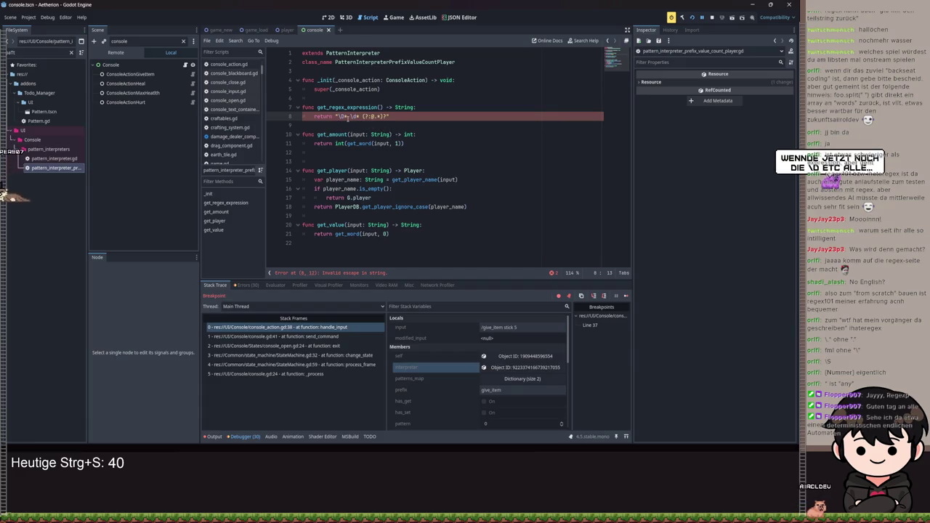
# Step: Double the backslashes before \D and \d on line 8, save, and return to regex101
pyautogui.click(340, 116)
pyautogui.click(338, 116)
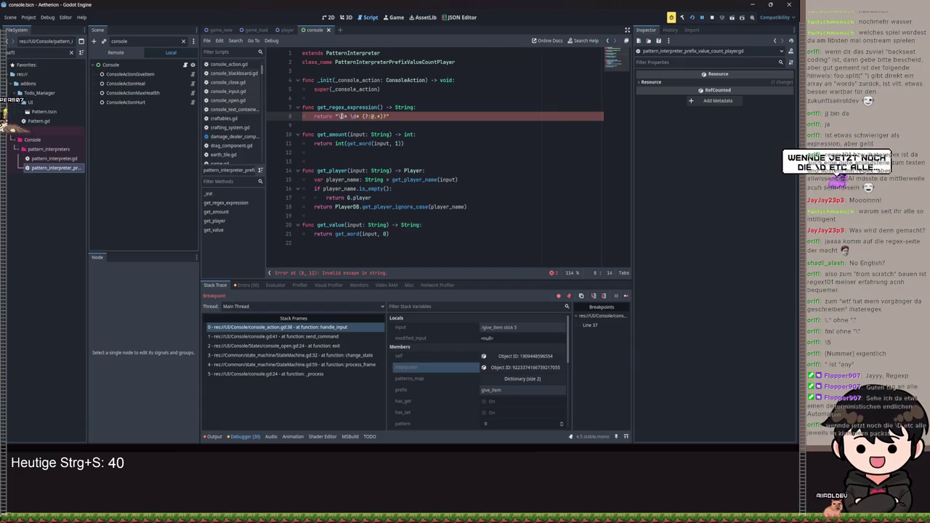
pyautogui.write('\\')
pyautogui.click(358, 116)
pyautogui.click(354, 116)
pyautogui.write('\\')
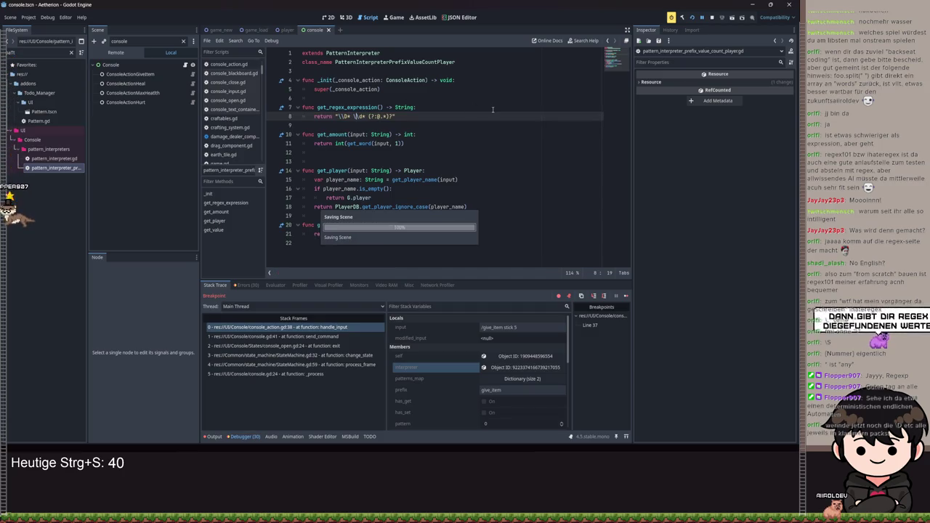
pyautogui.hotkey('ctrl', 's')
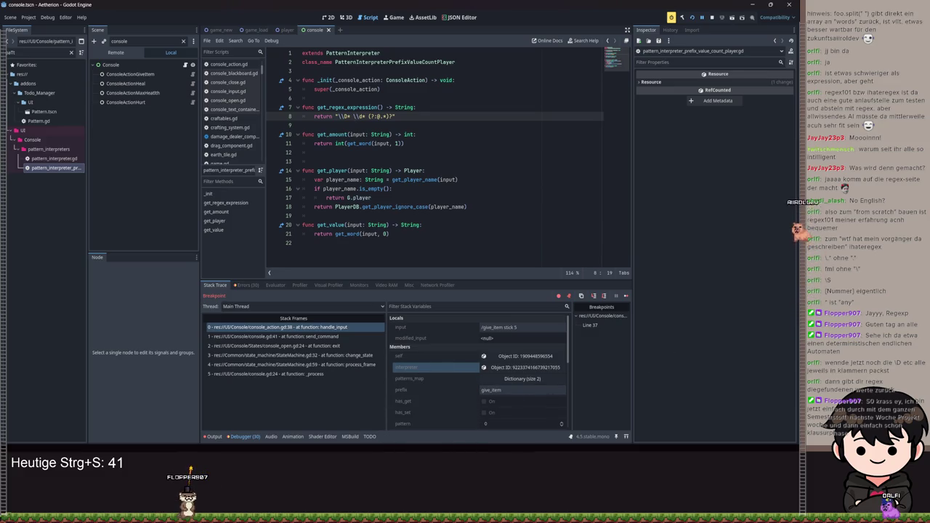
pyautogui.click(714, 324)
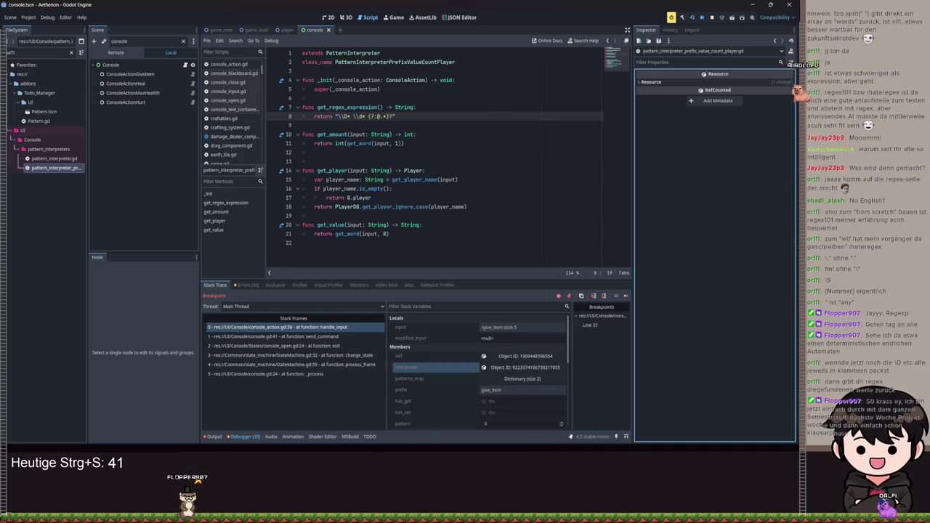
pyautogui.click(574, 417)
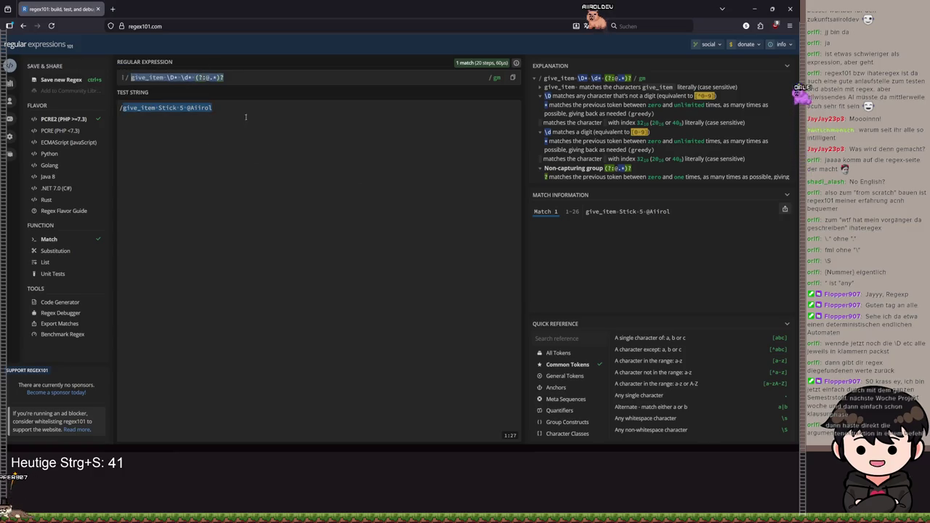
# Step: Wrap \D*, \d* and the optional @ group in parentheses so regex101 returns Stick, 5 and the @-name as groups 1–3
pyautogui.click(167, 77)
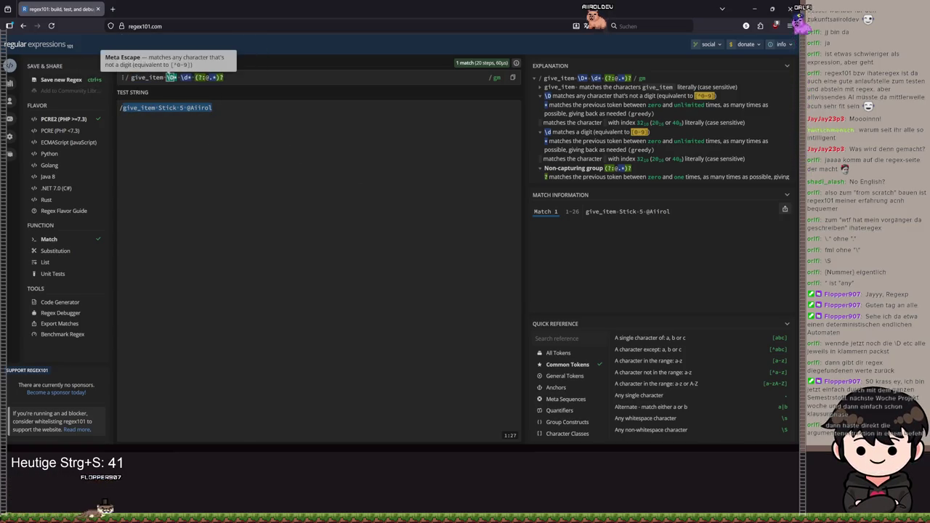
pyautogui.write('(')
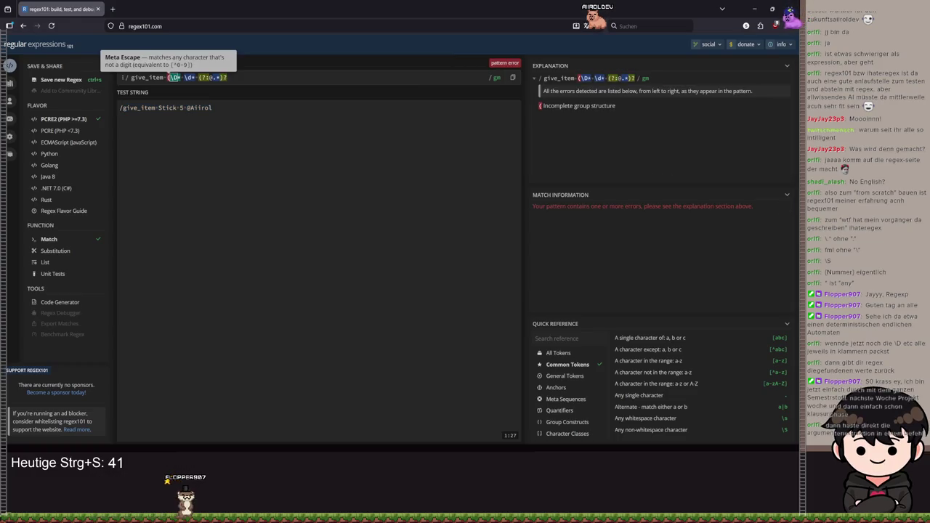
pyautogui.write(')')
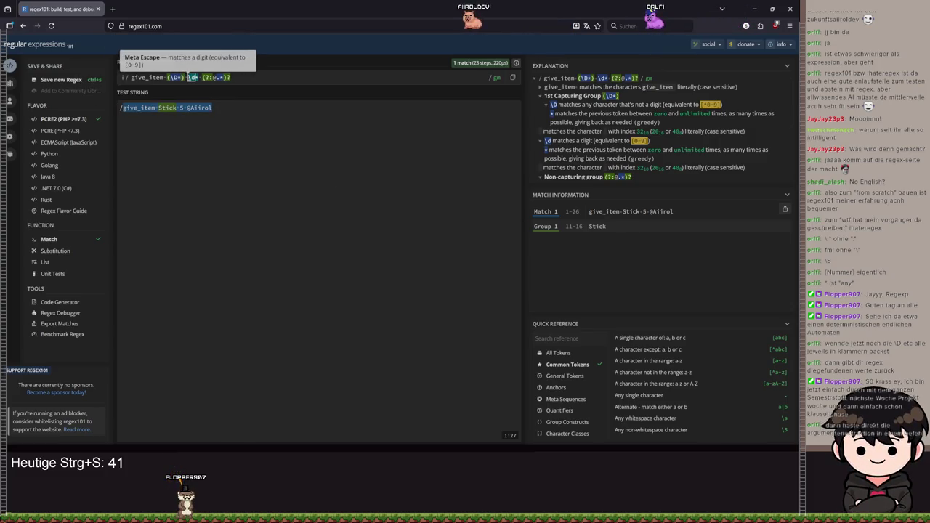
pyautogui.write('(')
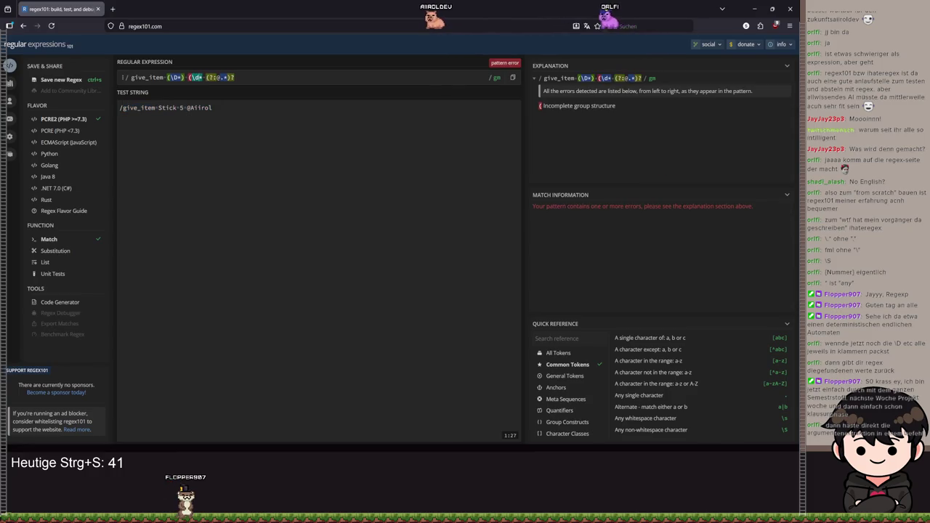
pyautogui.write(')')
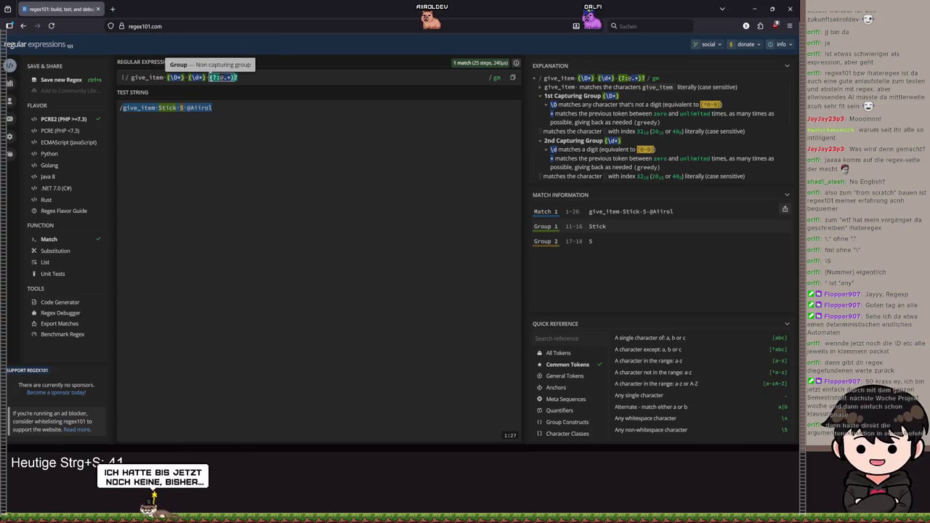
pyautogui.write('(')
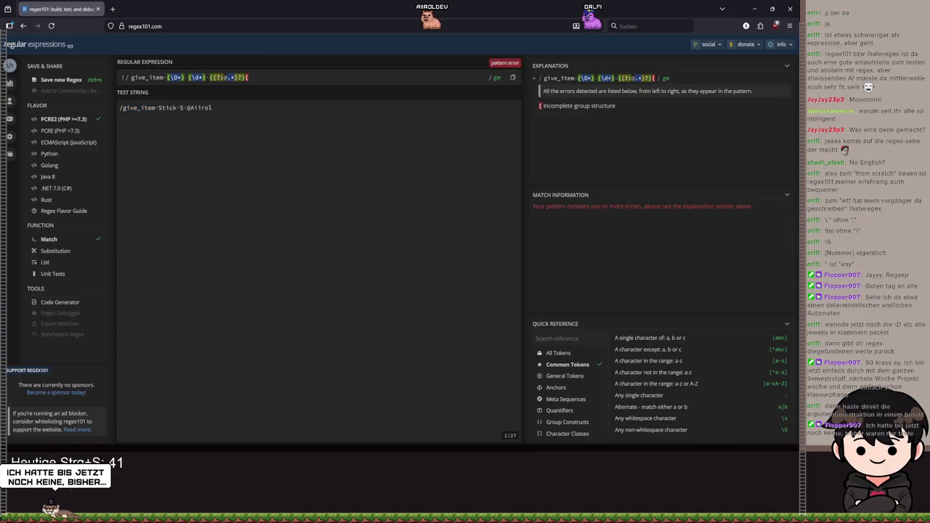
pyautogui.write(')')
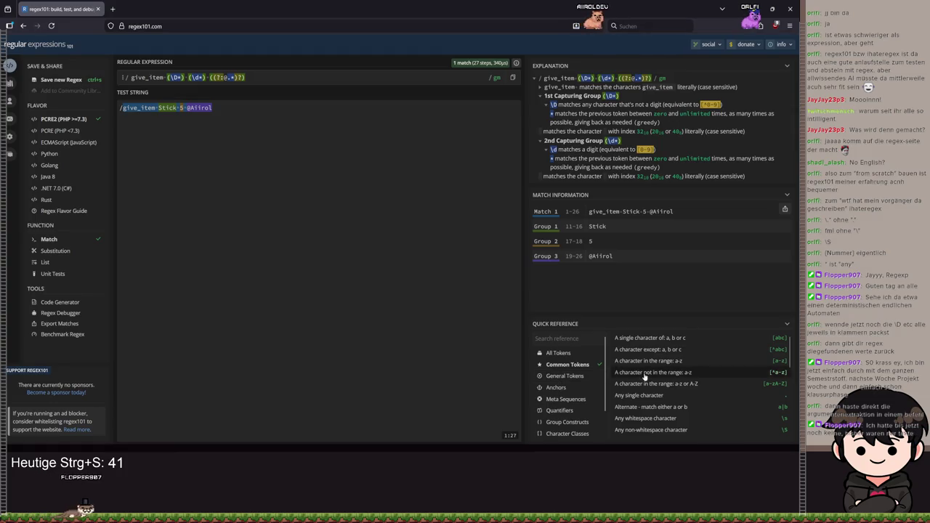
pyautogui.click(559, 376)
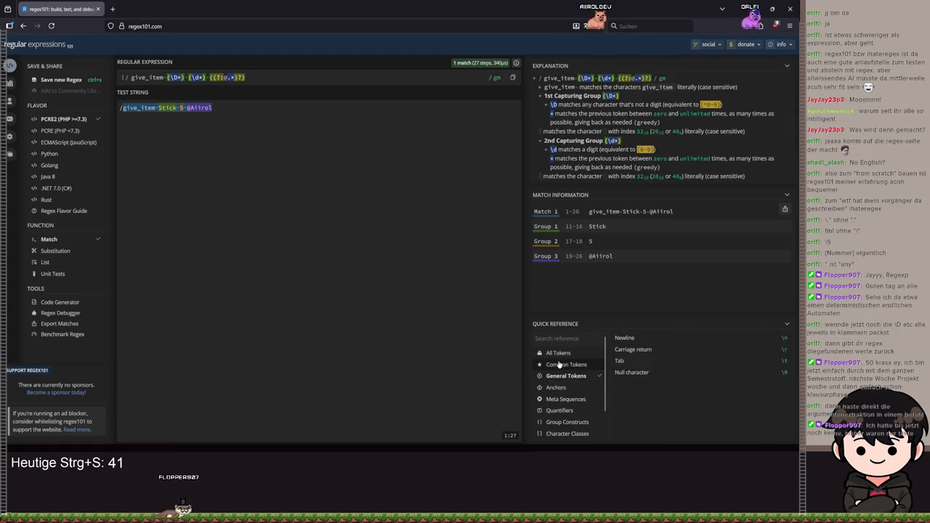
pyautogui.click(560, 365)
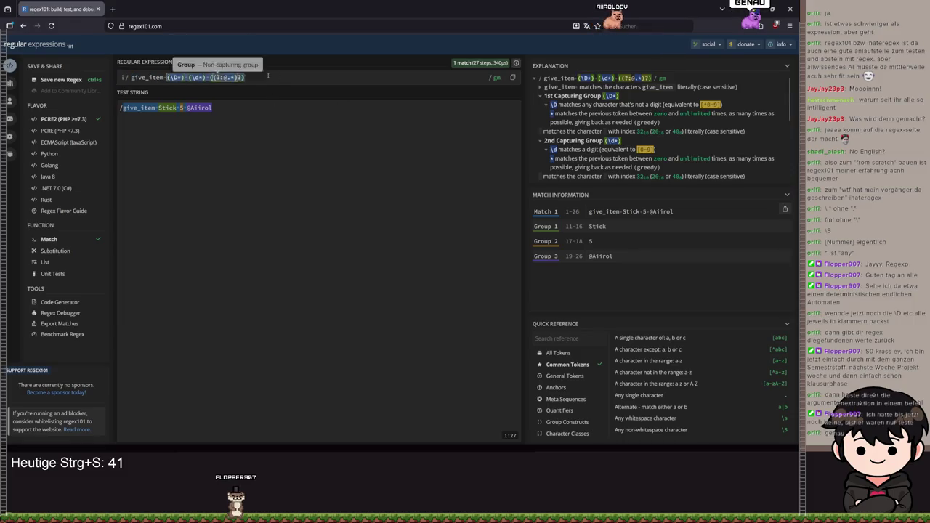
pyautogui.hotkey('alt', 'Tab')
pyautogui.click(333, 117)
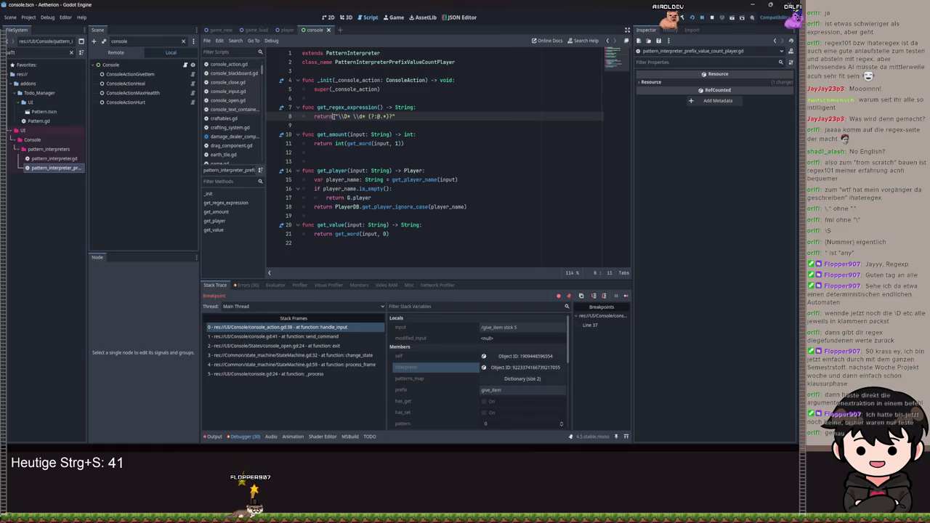
# Step: Replace the line 8 regex with (\\D*)(\\d+)((?:@.+)?) using doubled backslashes, and save
pyautogui.keyDown('shift'); pyautogui.click(401, 116); pyautogui.keyUp('shift')
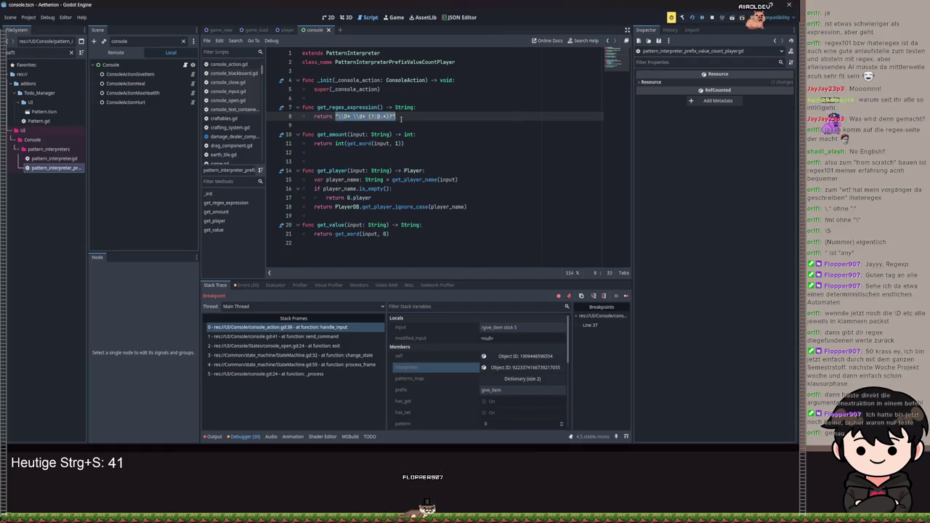
pyautogui.hotkey('ctrl', 'v')
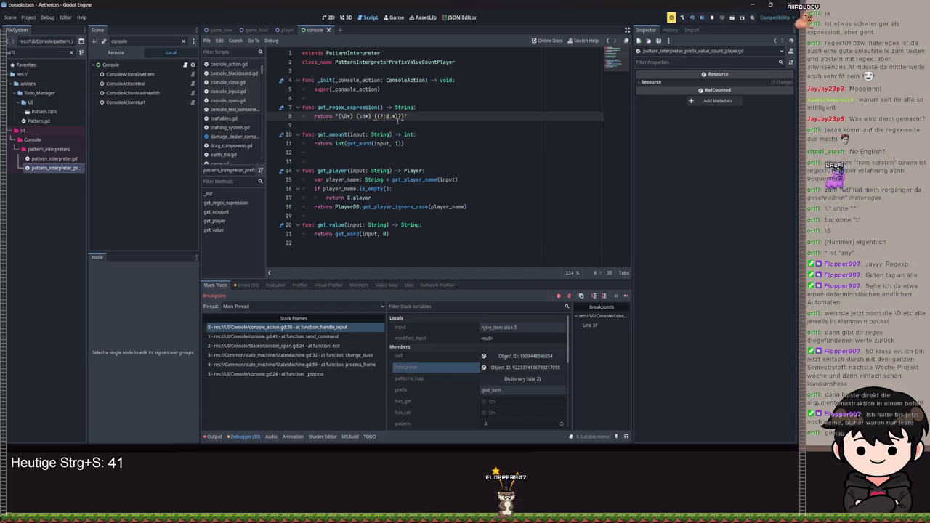
pyautogui.write('\\')
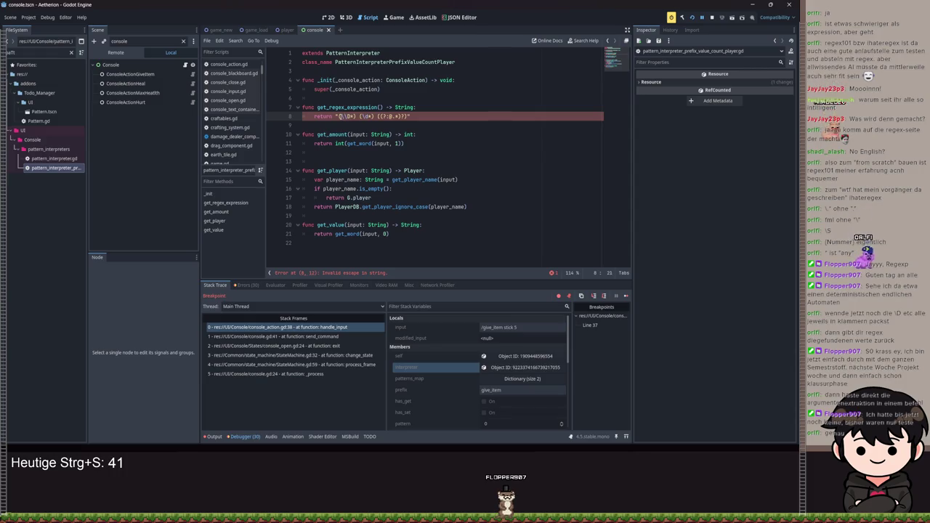
pyautogui.write('\\')
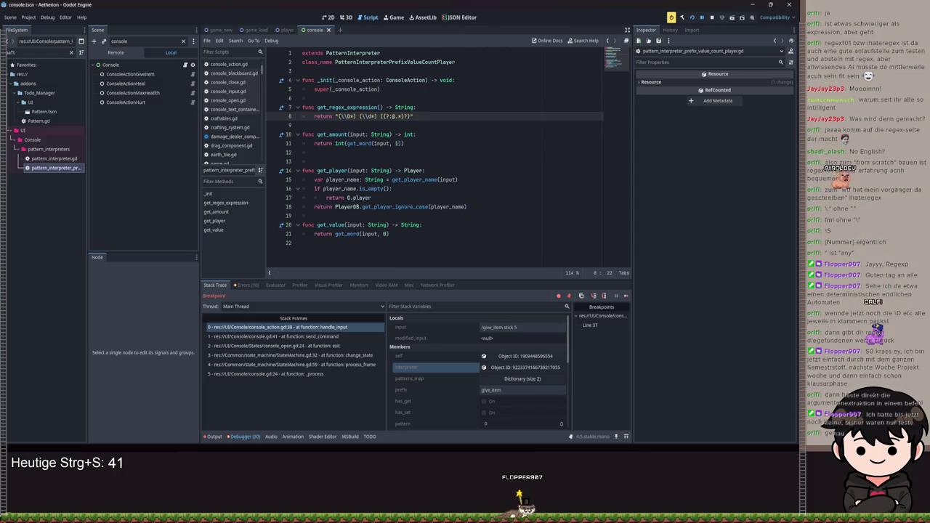
pyautogui.click(448, 152)
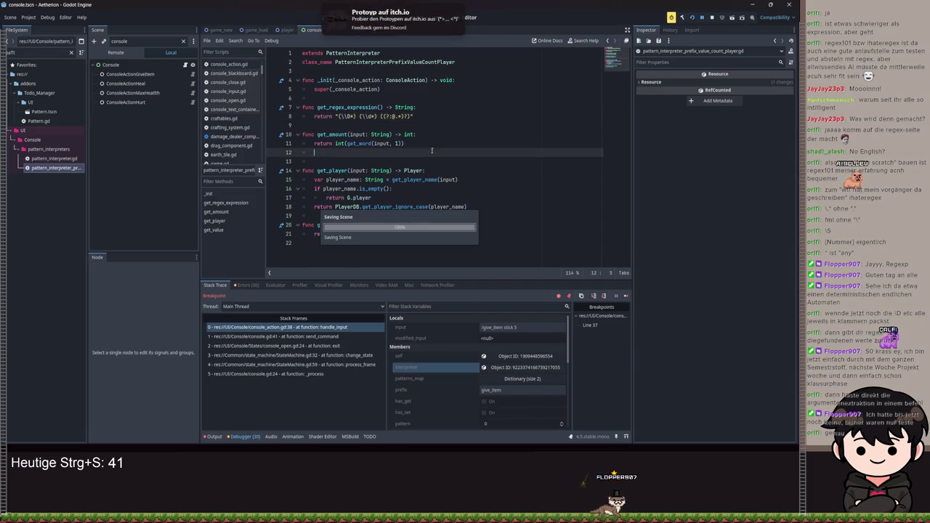
pyautogui.hotkey('ctrl', 's')
pyautogui.hotkey('alt', 'Left')
pyautogui.scroll(-3, 370, 188)
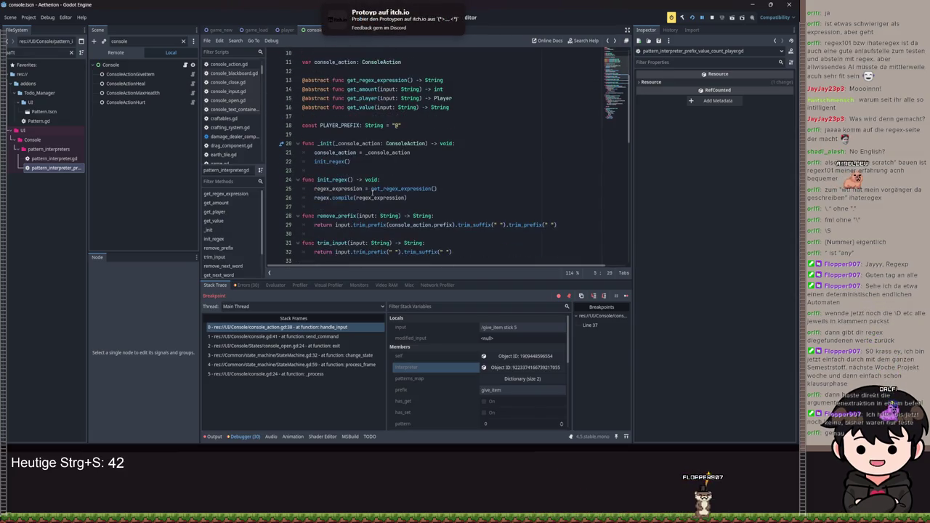
pyautogui.click(370, 188)
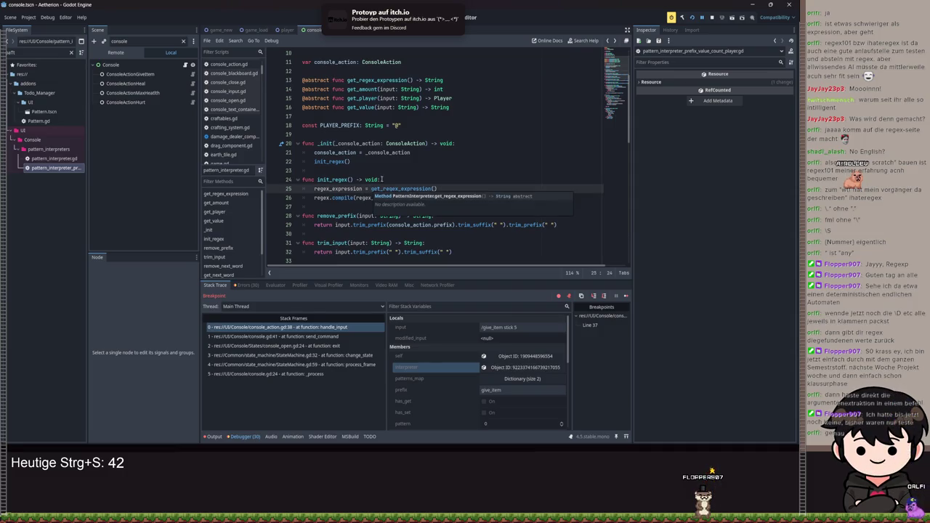
pyautogui.write('console_acti')
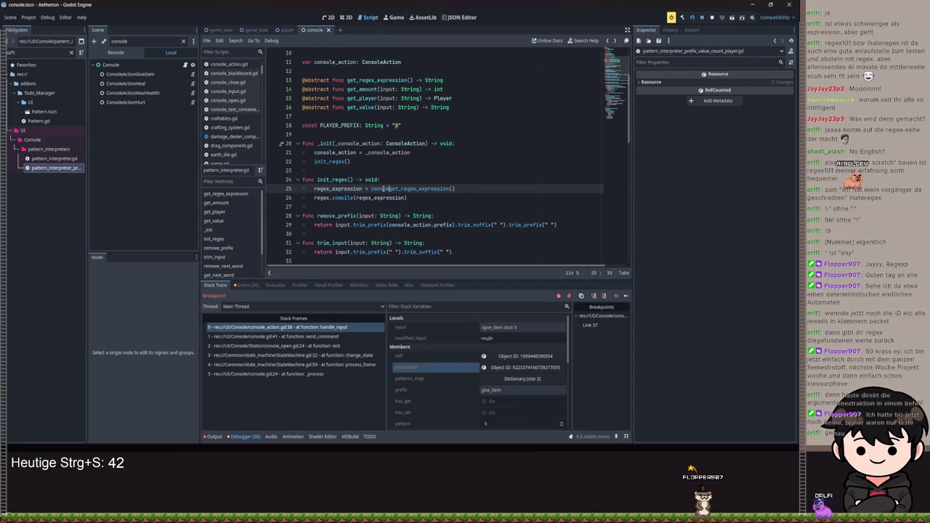
pyautogui.write('on.prefix')
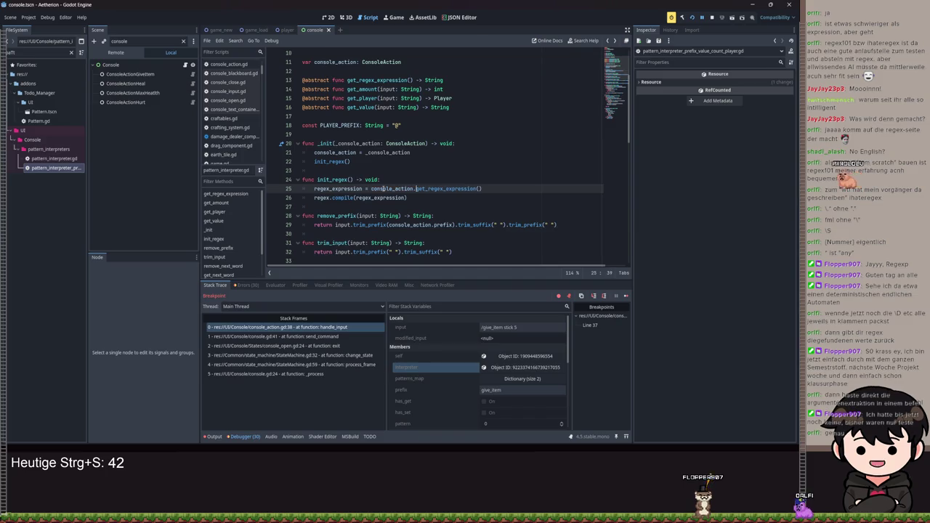
pyautogui.write(' +')
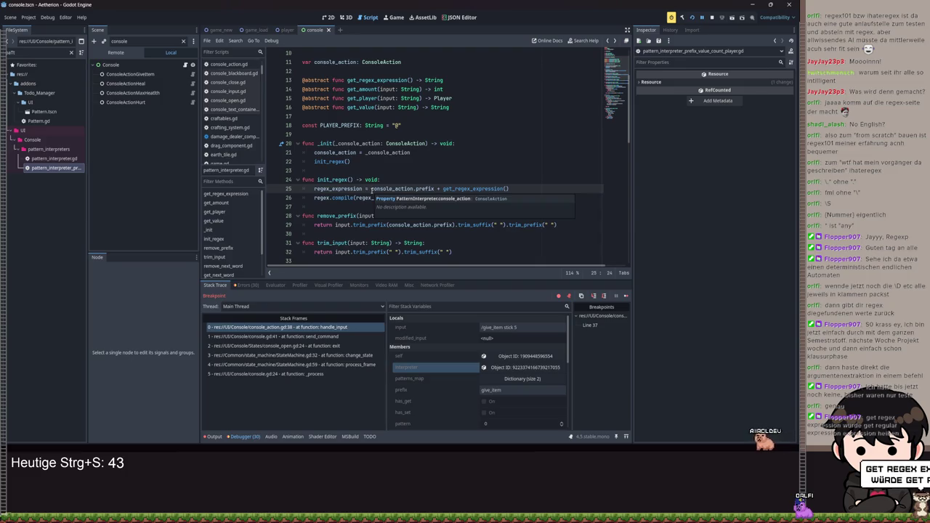
pyautogui.moveTo(441, 189); pyautogui.dragTo(368, 189)
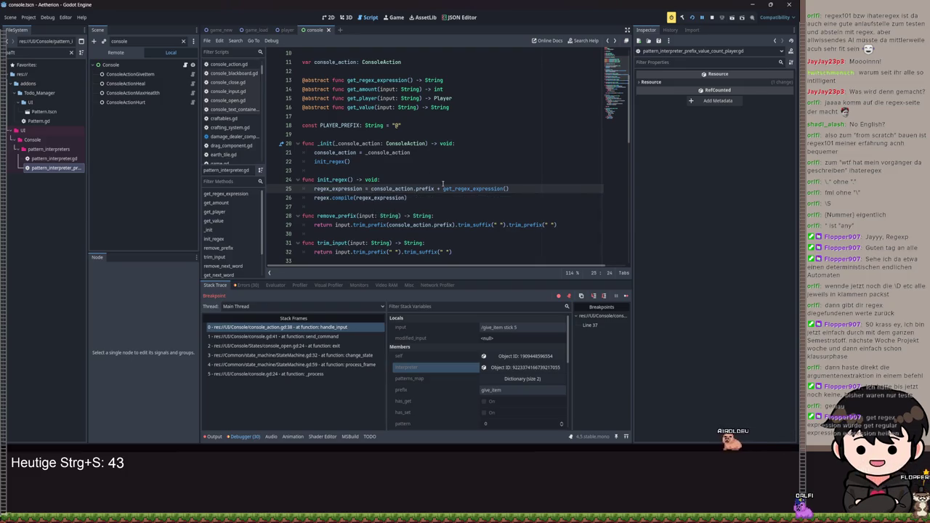
pyautogui.press('BackSpace')
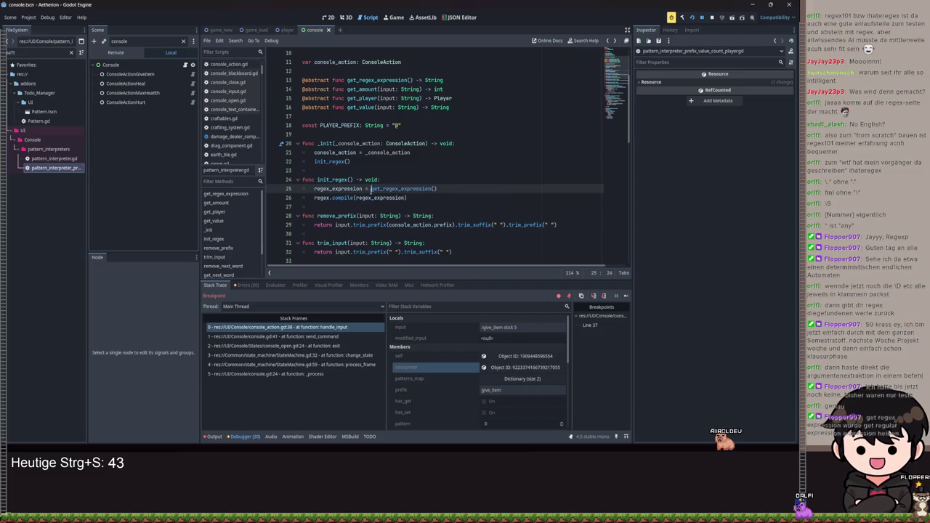
# Step: Save the script and select the regex and regex_expression variable names on lines 8 and 9
pyautogui.scroll(-2, 454, 163)
pyautogui.hotkey('ctrl', 's')
pyautogui.scroll(-2, 453, 163)
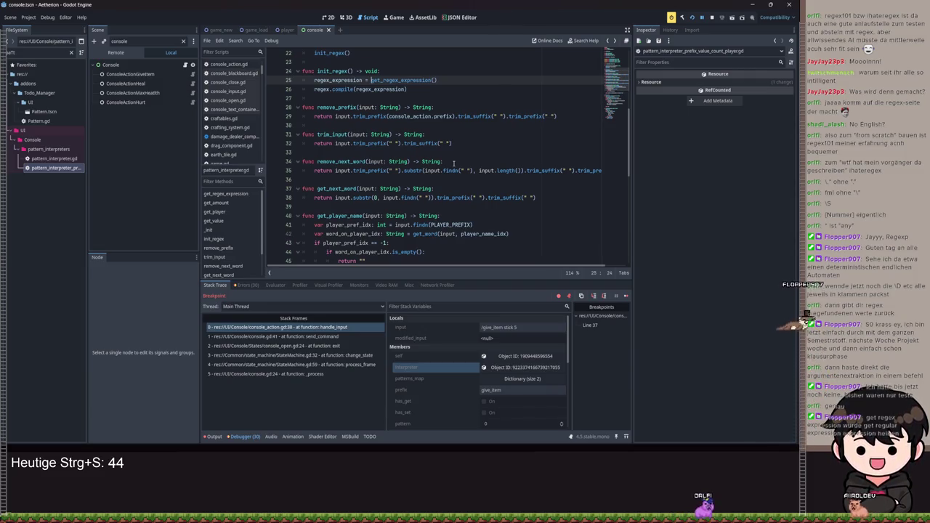
pyautogui.scroll(1, 457, 143)
pyautogui.scroll(6, 458, 142)
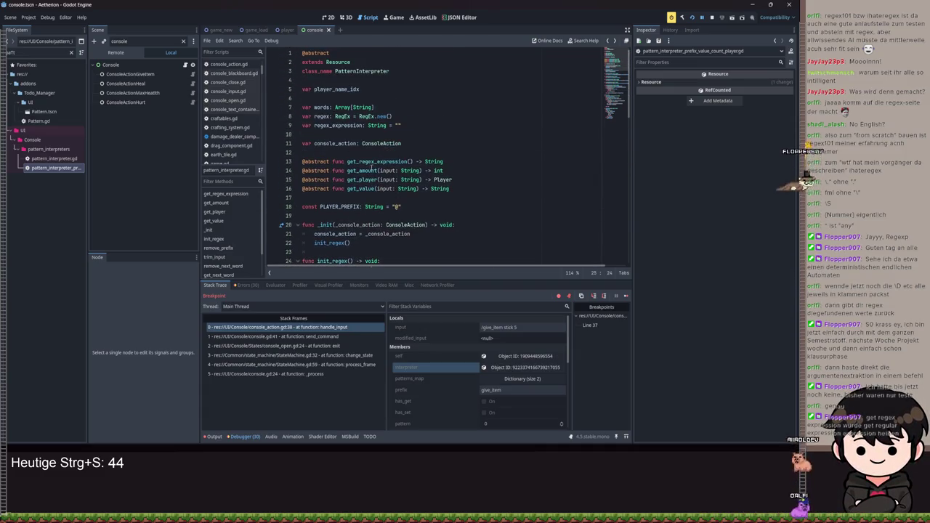
pyautogui.doubleClick(321, 117)
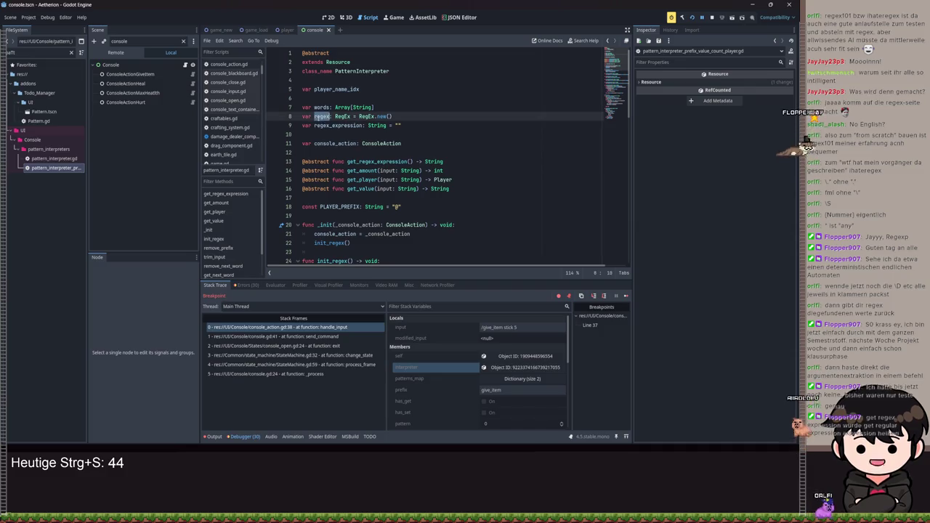
pyautogui.doubleClick(361, 125)
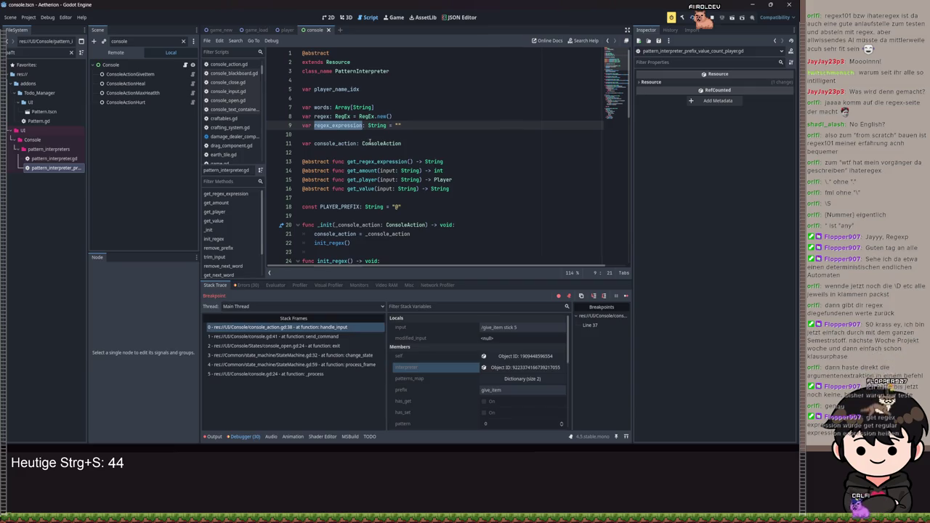
# Step: Jump to the regex_expression declaration and begin renaming it to regex_r
pyautogui.scroll(-4, 470, 156)
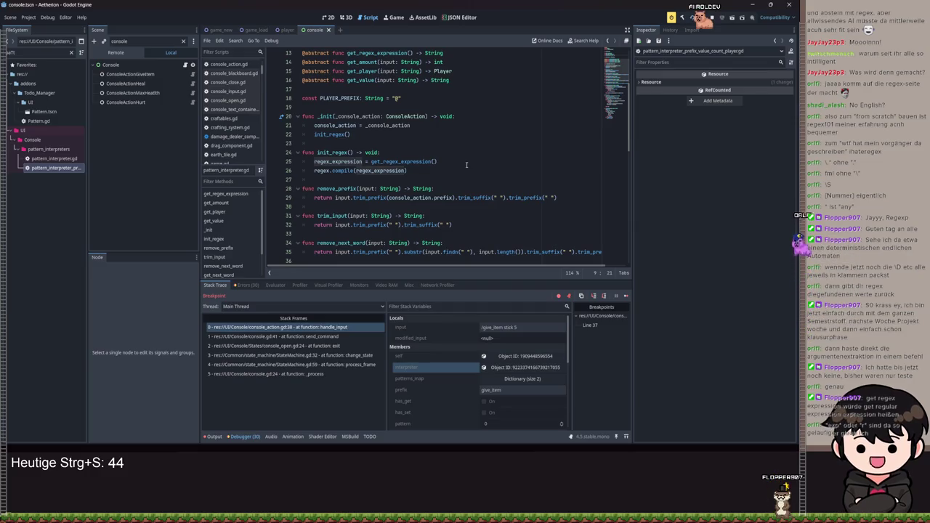
pyautogui.scroll(4, 436, 145)
pyautogui.doubleClick(356, 98)
pyautogui.click(361, 98)
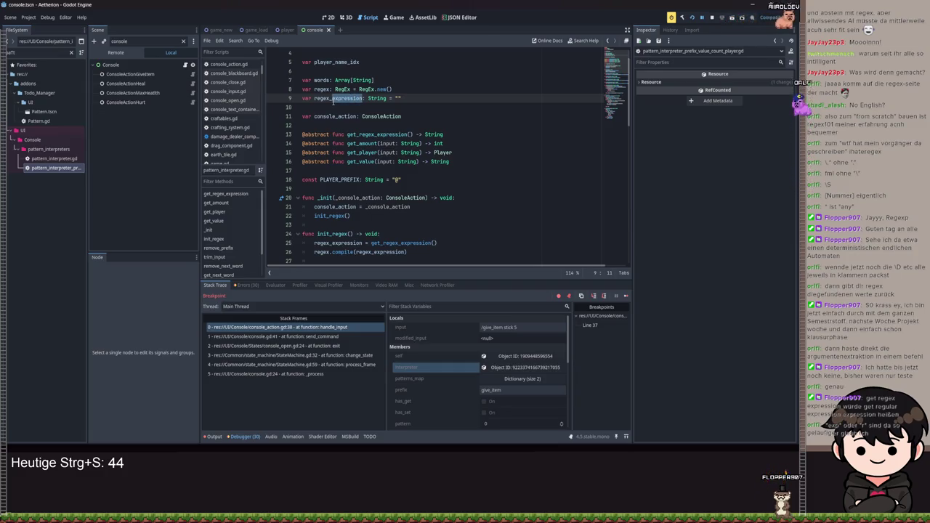
pyautogui.write('r')
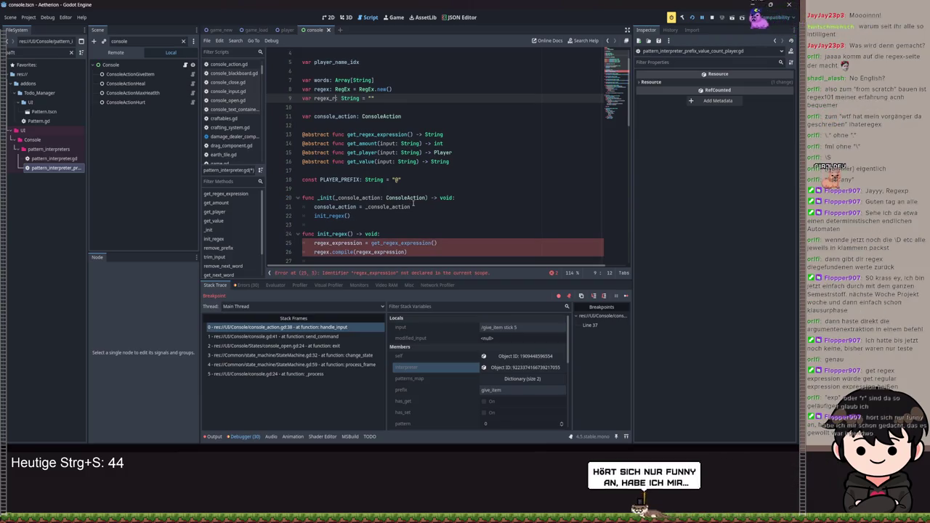
# Step: Replace 'expression' with 'r' in the line 25 and 26 usages, giving regex_r and get_regex_r, and save
pyautogui.scroll(-2, 385, 196)
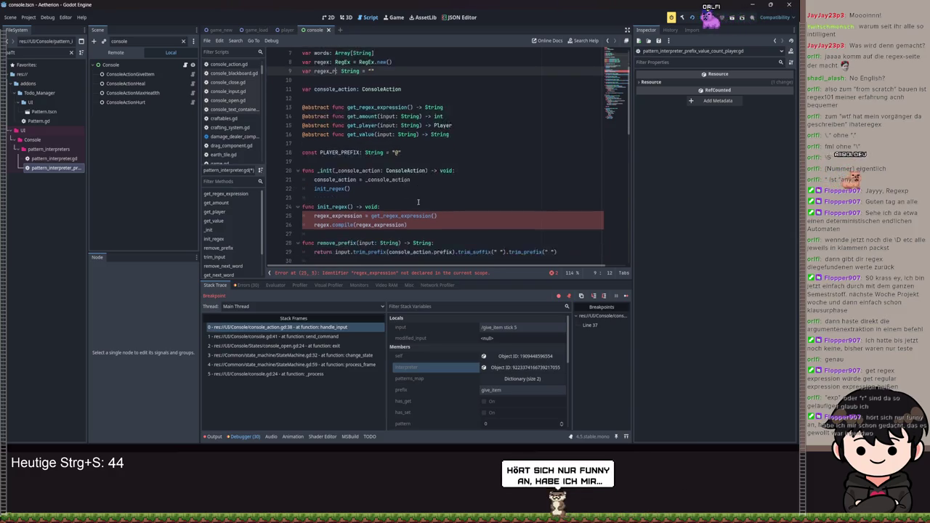
pyautogui.moveTo(363, 189); pyautogui.dragTo(333, 188)
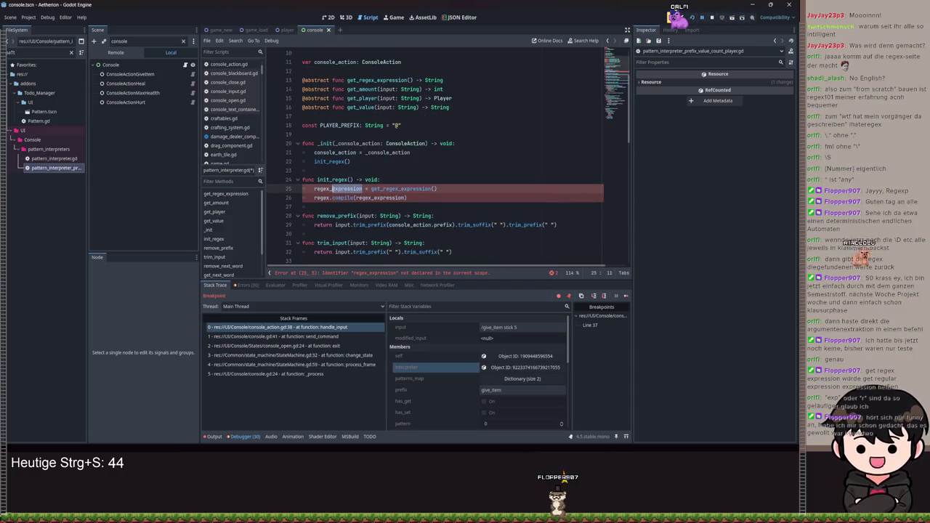
pyautogui.write('r')
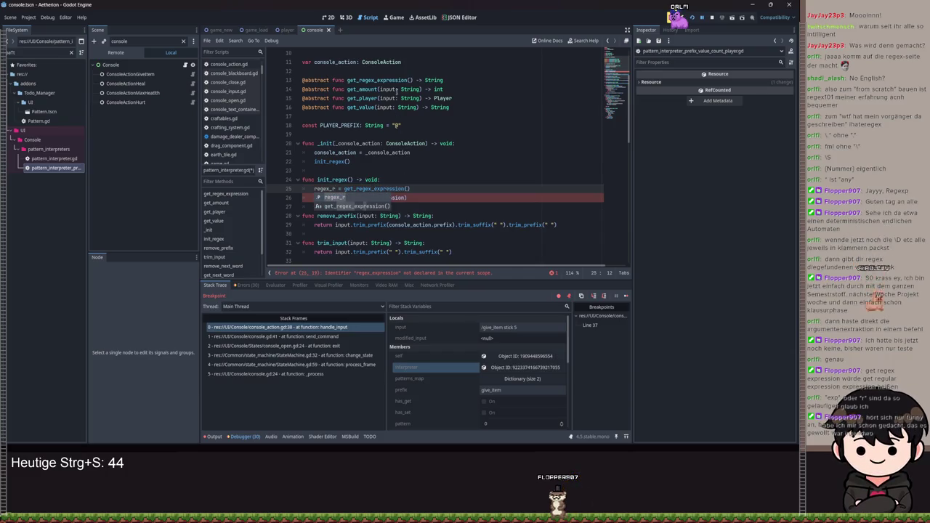
pyautogui.click(406, 80)
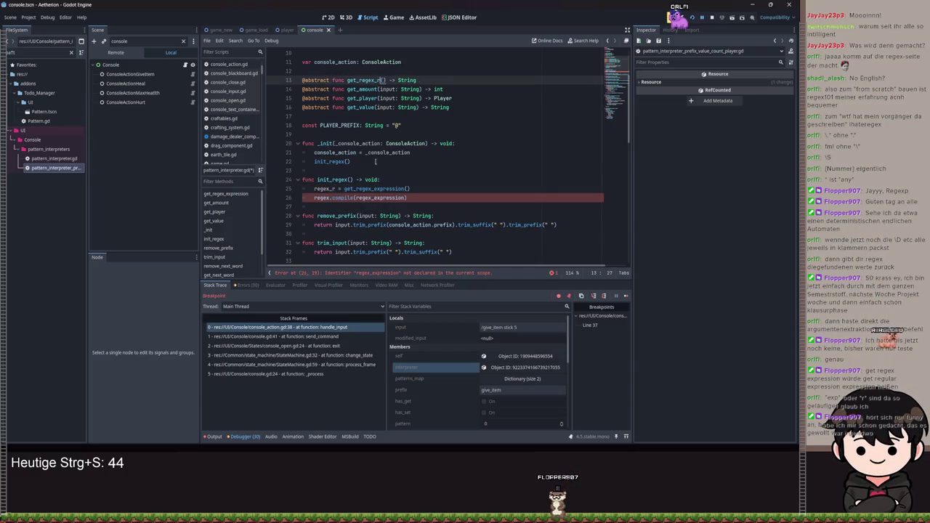
pyautogui.click(405, 197)
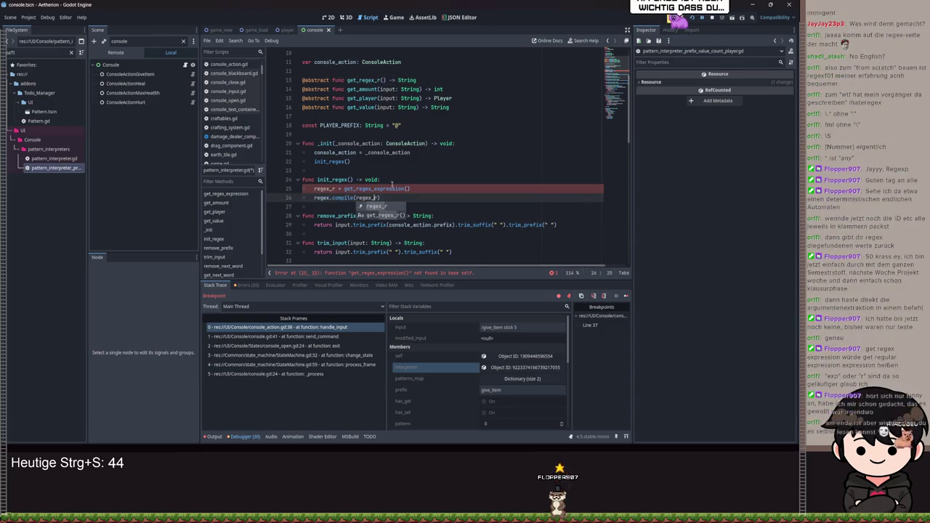
pyautogui.moveTo(405, 188); pyautogui.dragTo(374, 188)
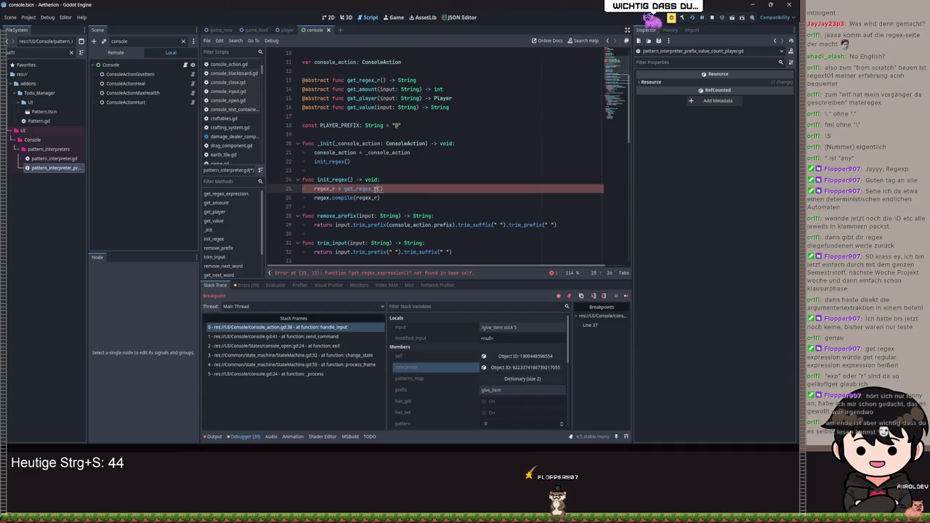
pyautogui.write('r')
pyautogui.hotkey('ctrl', 's')
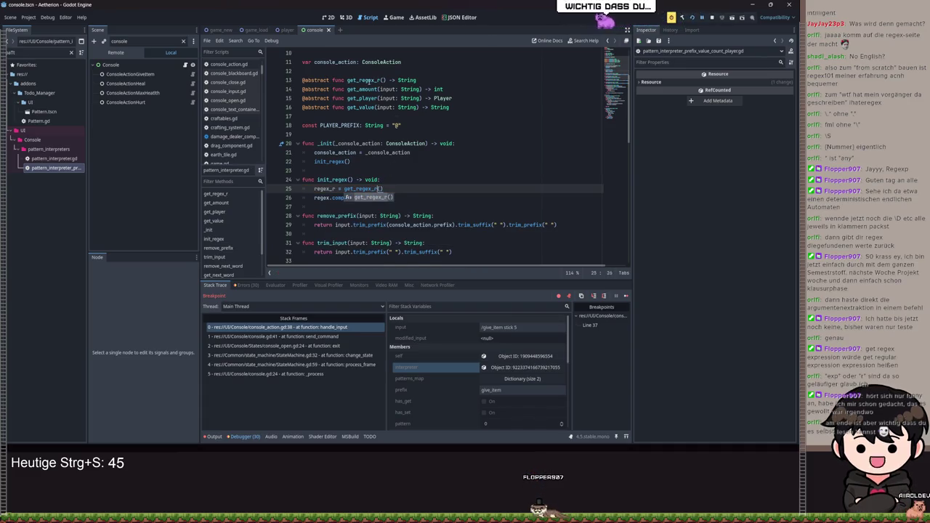
pyautogui.scroll(3, 438, 120)
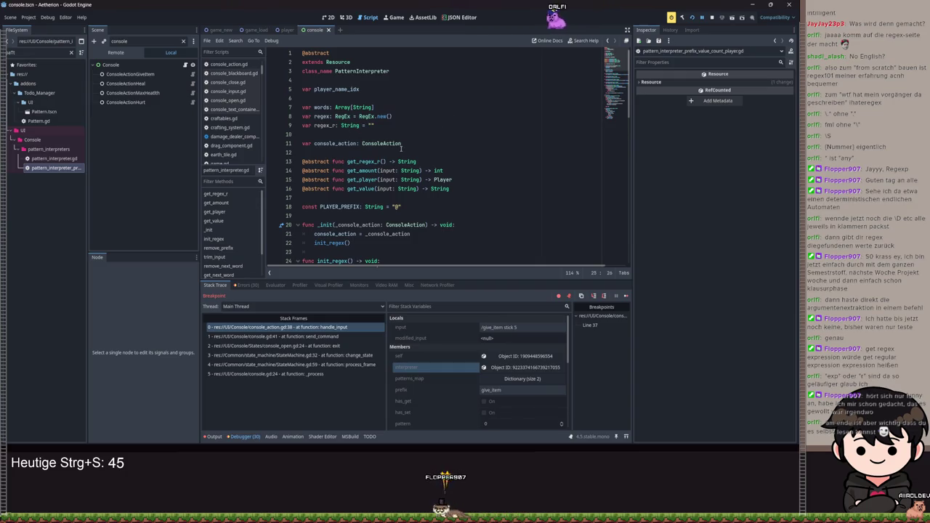
# Step: Rename the line 7 override in pattern_interpreter_prefix_value_count_player.gd to get_regex_r and save
pyautogui.doubleClick(69, 167)
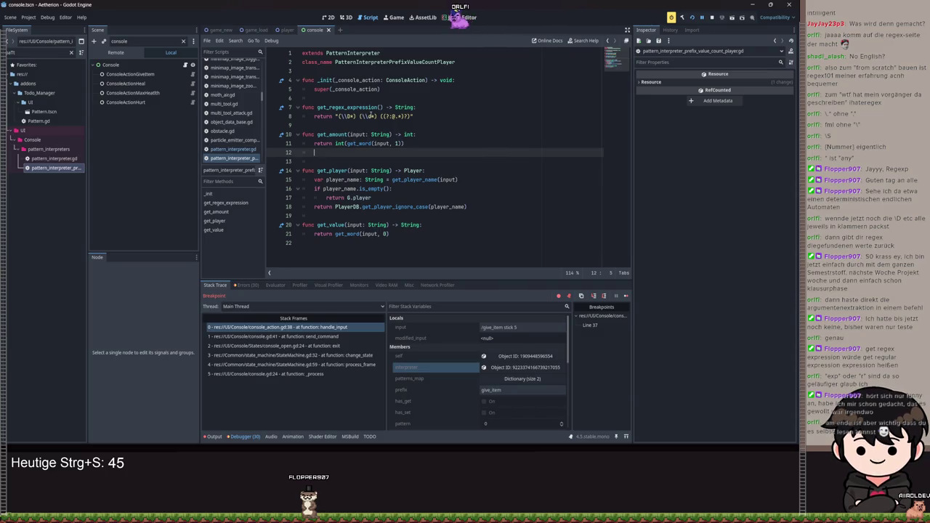
pyautogui.moveTo(375, 107); pyautogui.dragTo(356, 107)
pyautogui.press('BackSpace')
pyautogui.press('BackSpace')
pyautogui.press('BackSpace')
pyautogui.write('r')
pyautogui.hotkey('ctrl', 's')
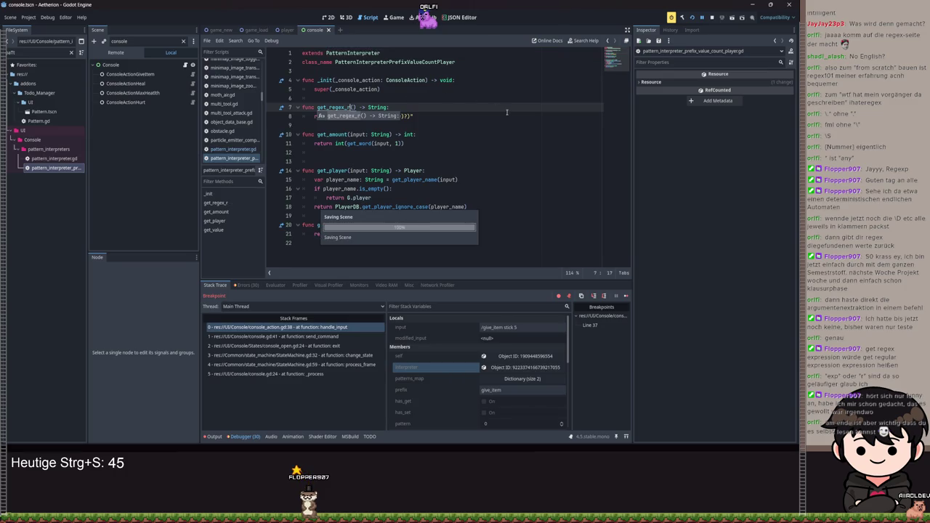
pyautogui.click(506, 112)
pyautogui.hotkey('ctrl', 's')
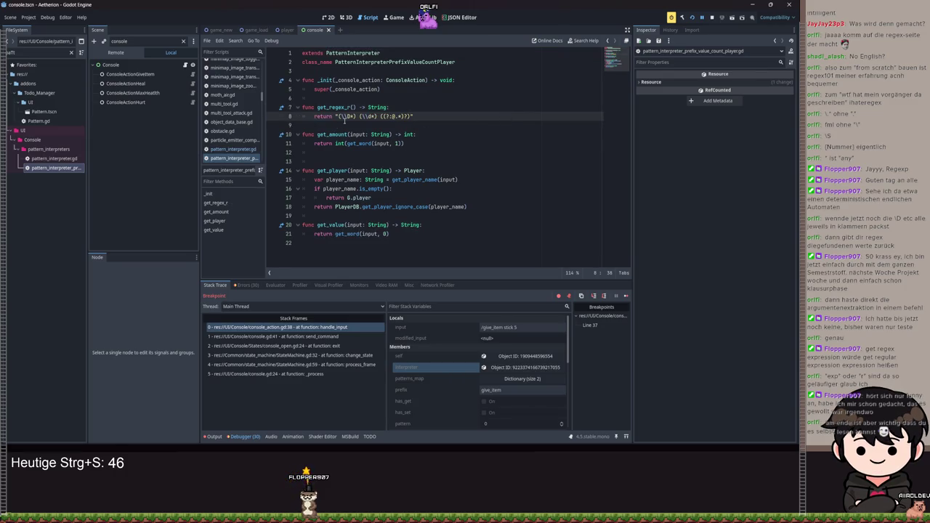
pyautogui.hotkey('alt', 'Left')
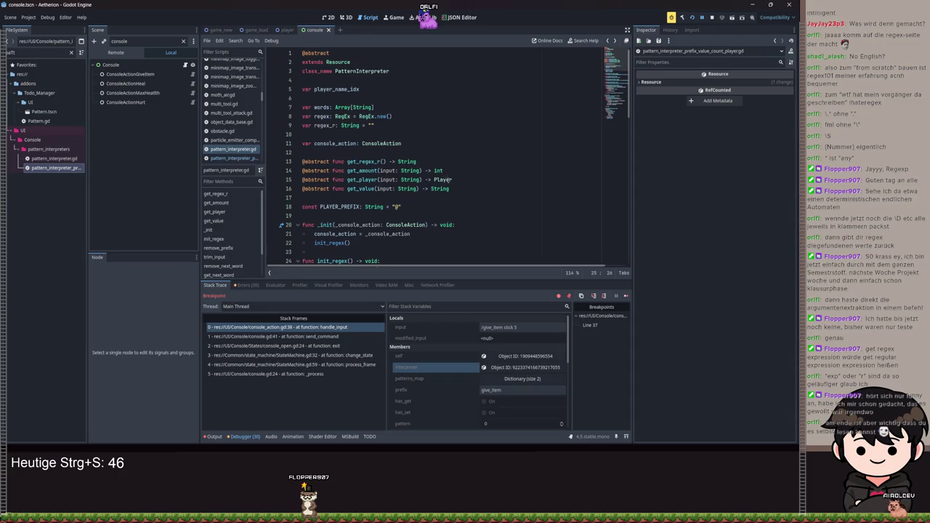
# Step: Save, then read the documentation tooltips for compile and String in init_regex
pyautogui.scroll(-4, 450, 179)
pyautogui.hotkey('ctrl', 's')
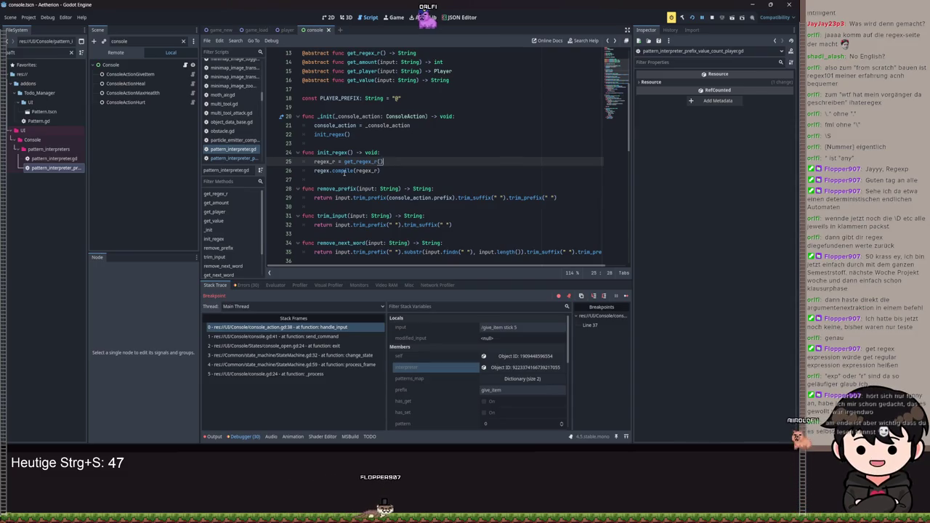
pyautogui.moveTo(343, 174)
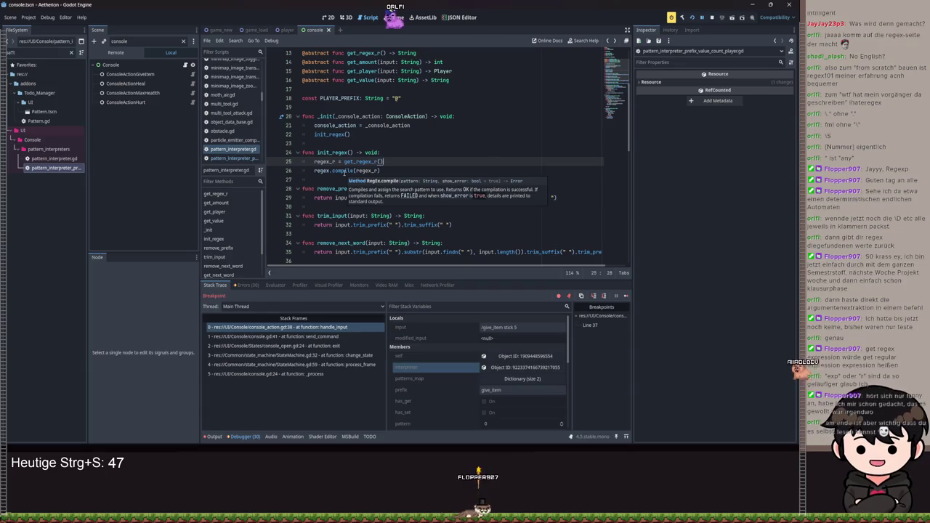
pyautogui.scroll(2, 370, 153)
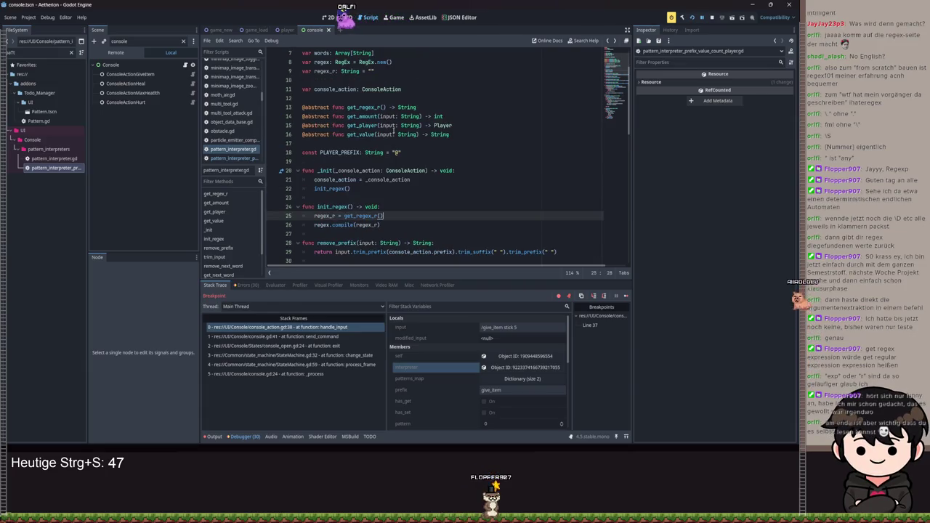
pyautogui.scroll(-1, 395, 129)
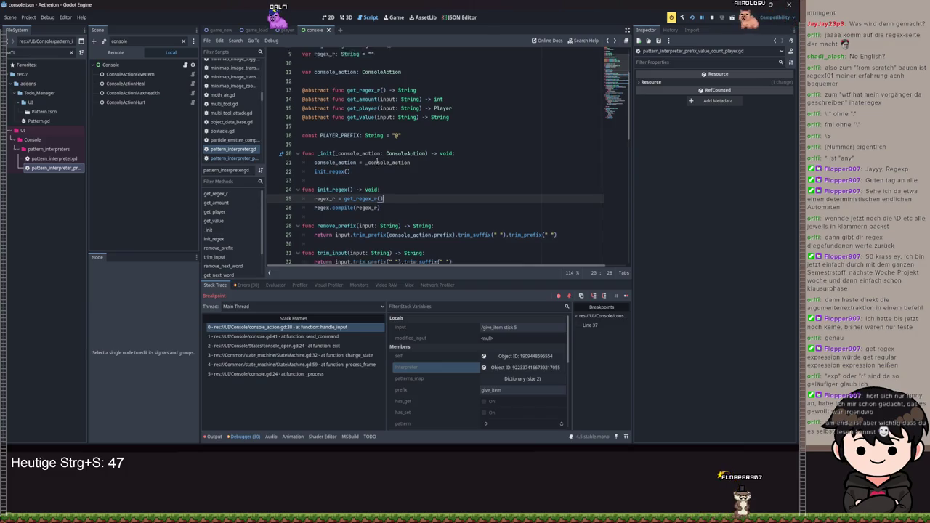
pyautogui.scroll(1, 392, 163)
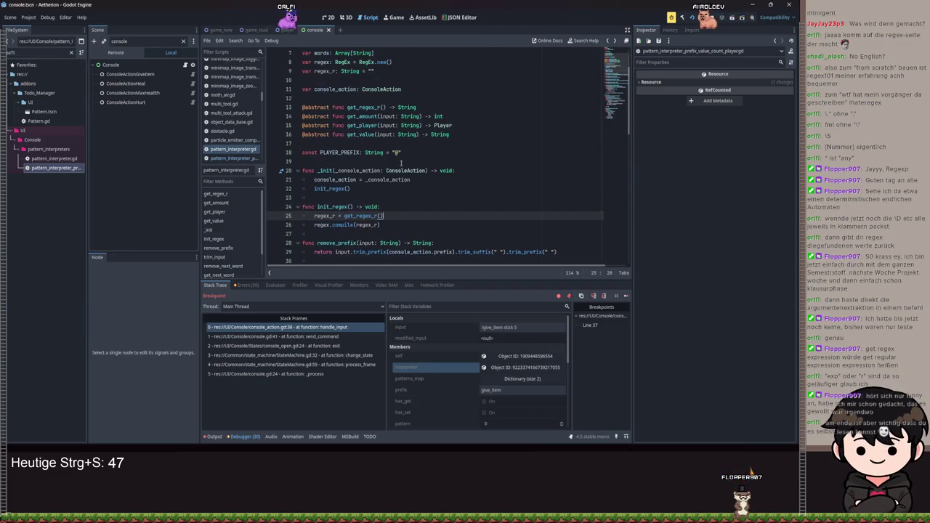
pyautogui.scroll(1, 400, 162)
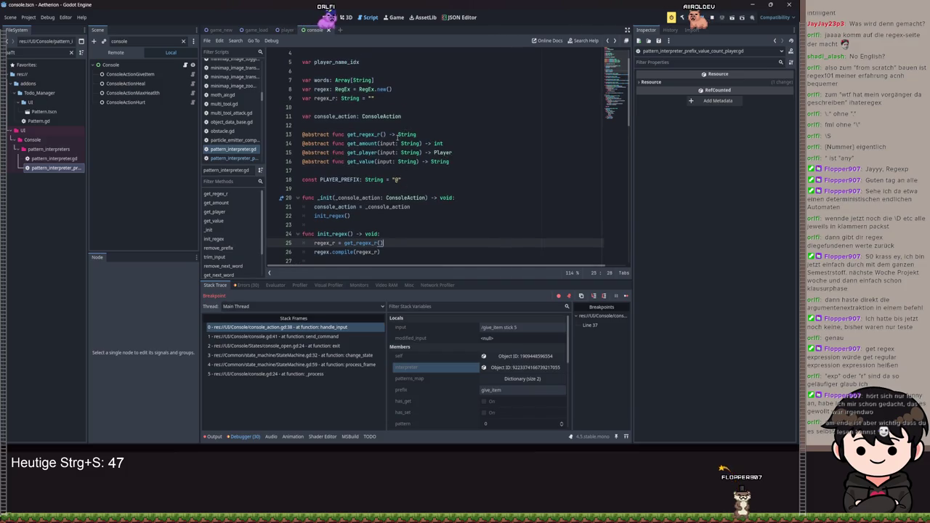
pyautogui.moveTo(398, 136)
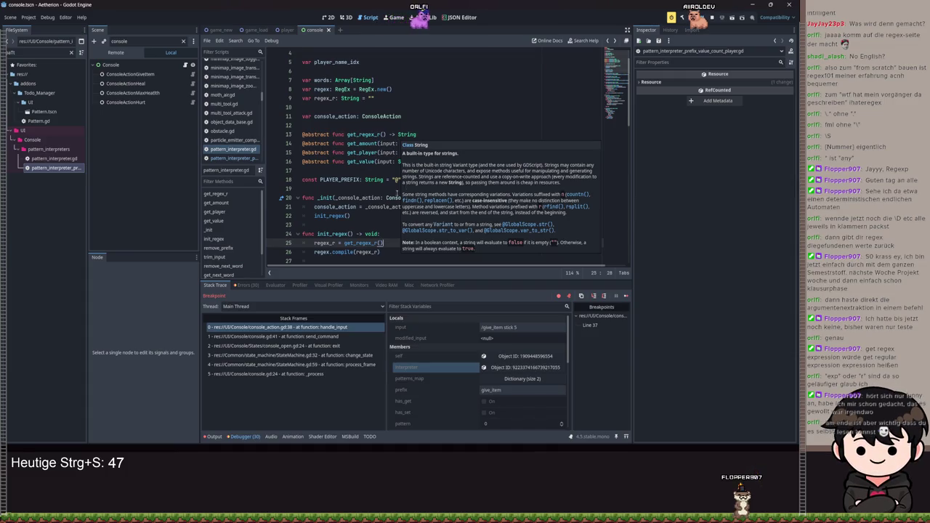
# Step: Make a blank line below the init_regex() call for the new check_syntax function
pyautogui.click(378, 216)
pyautogui.press('Return')
pyautogui.press('BackSpace')
pyautogui.press('BackSpace')
pyautogui.press('Down')
pyautogui.press('Down')
pyautogui.press('Down')
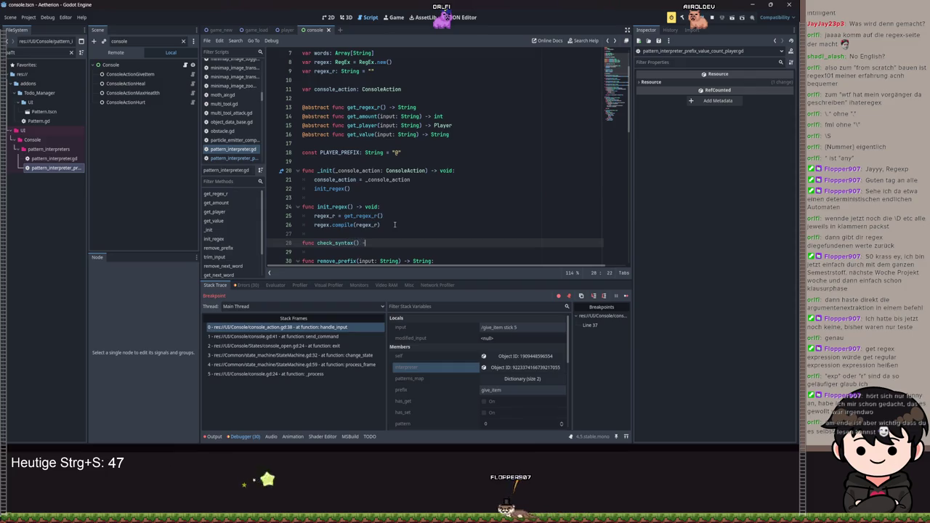
# Step: Give check_syntax a bool return type and a body starting with return regex.search
pyautogui.write('> void:')
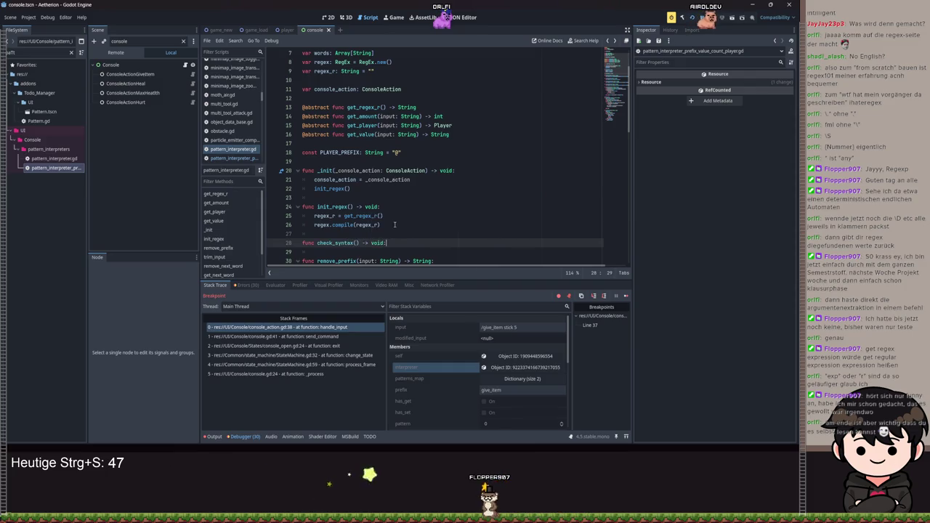
pyautogui.press('Return')
pyautogui.press('BackSpace')
pyautogui.press('BackSpace')
pyautogui.press('BackSpace')
pyautogui.write('bool')
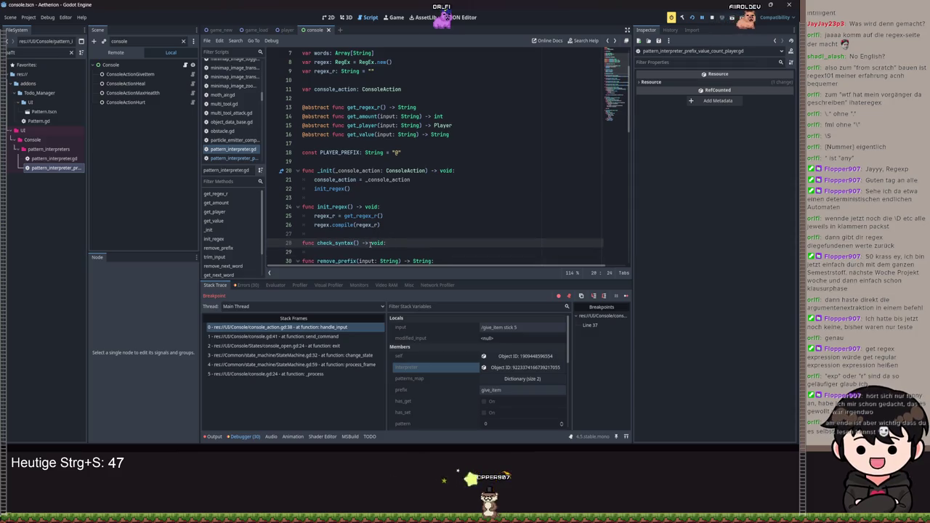
pyautogui.write(':')
pyautogui.press('Return')
pyautogui.write('re')
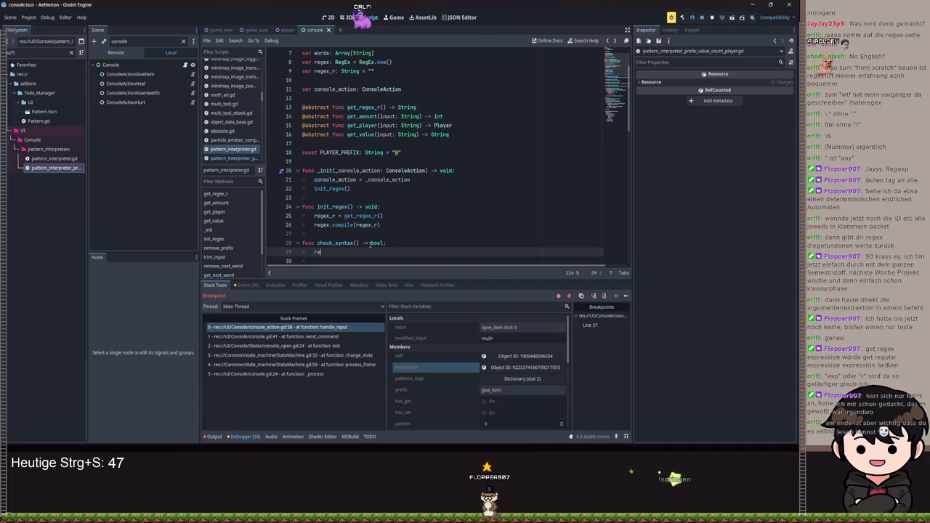
pyautogui.write('turn regex.')
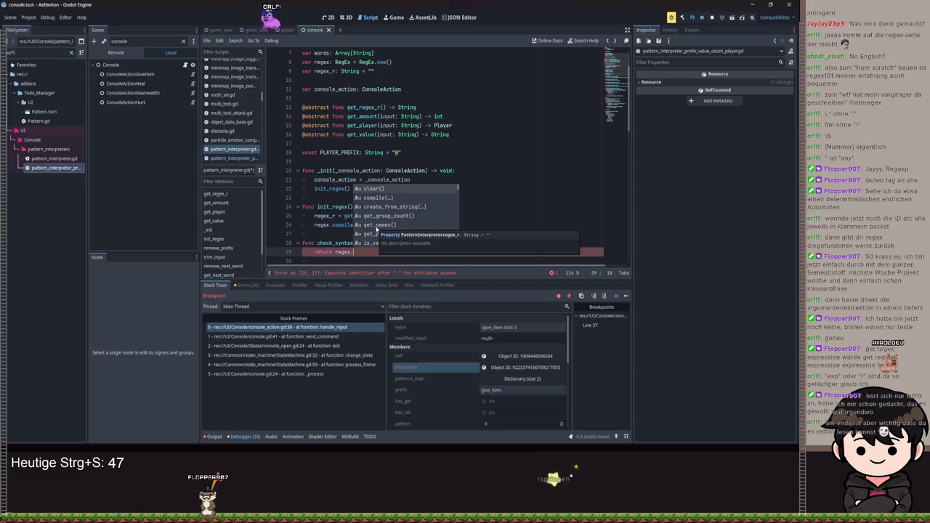
pyautogui.click(358, 252)
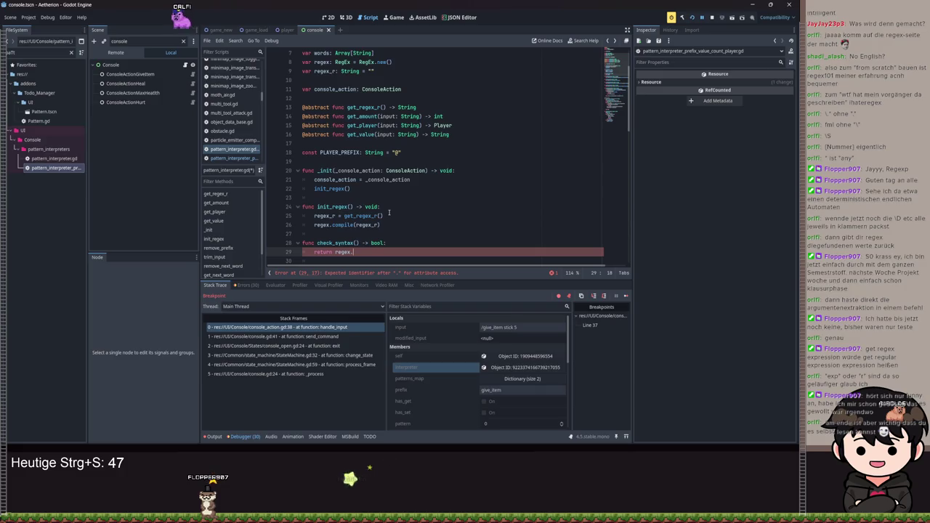
pyautogui.scroll(-2, 389, 212)
pyautogui.scroll(-14, 388, 212)
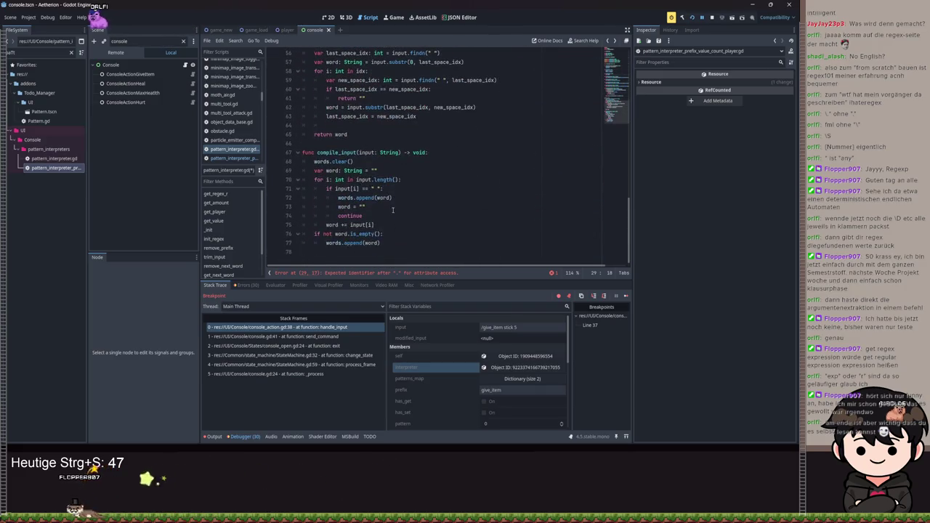
pyautogui.scroll(12, 394, 207)
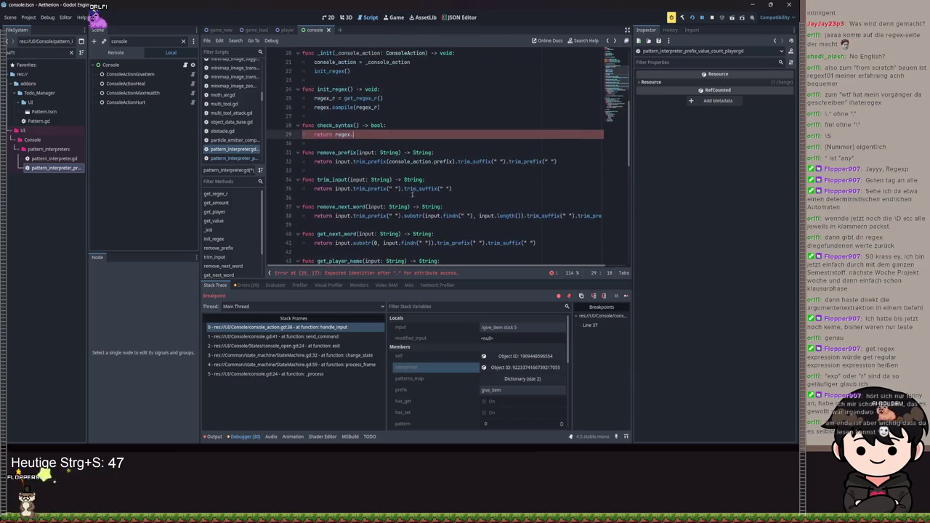
pyautogui.press('Return')
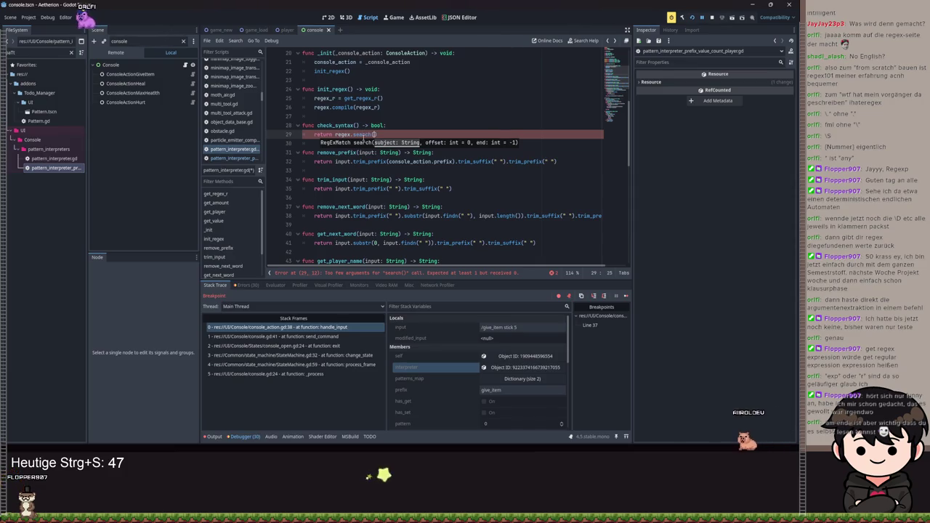
# Step: Add an input: String parameter, call search(input), and open the RegEx class documentation
pyautogui.moveTo(363, 138)
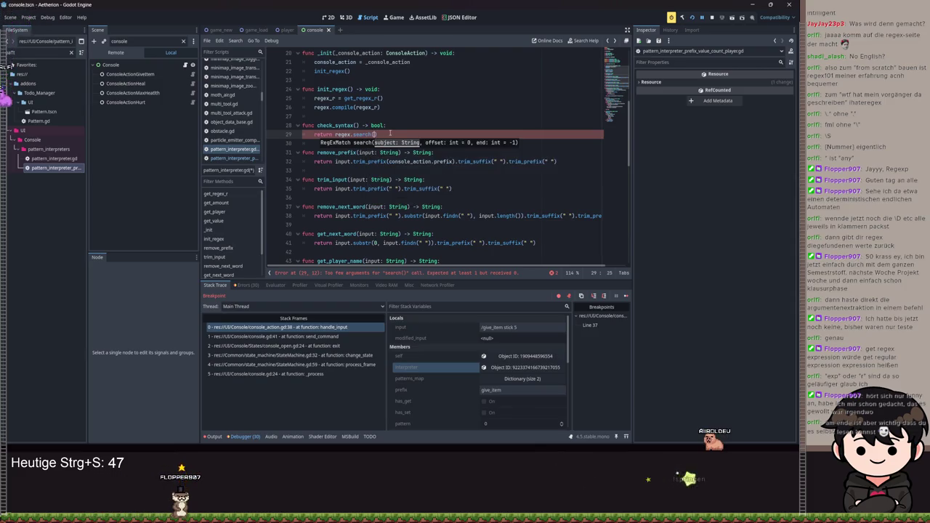
pyautogui.click(355, 126)
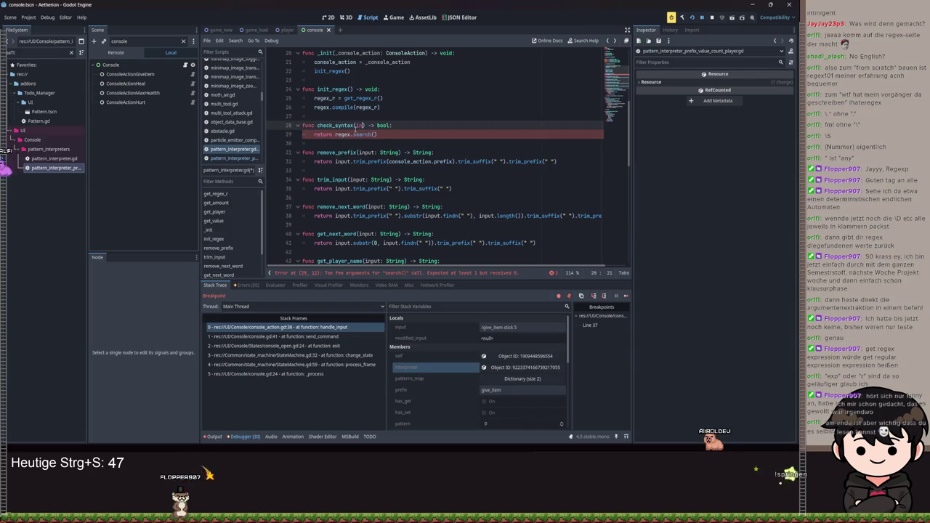
pyautogui.write('ng')
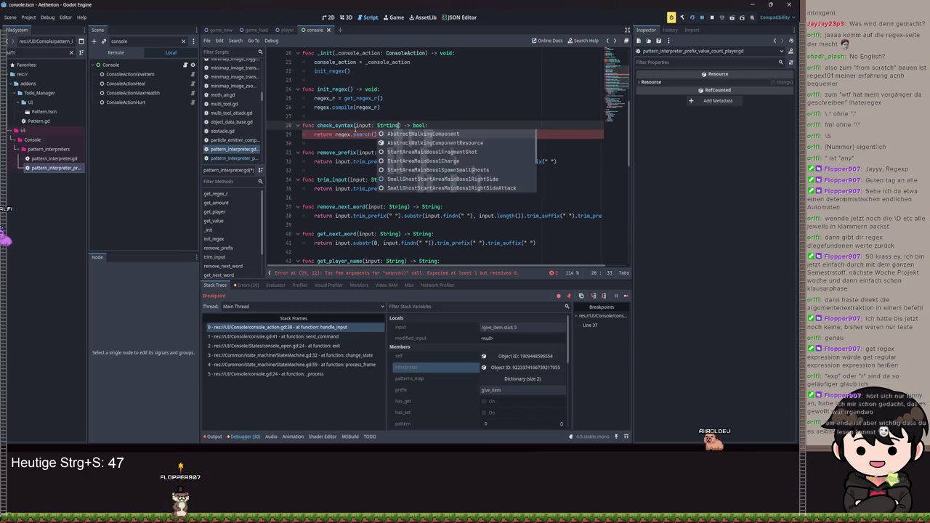
pyautogui.press('Escape')
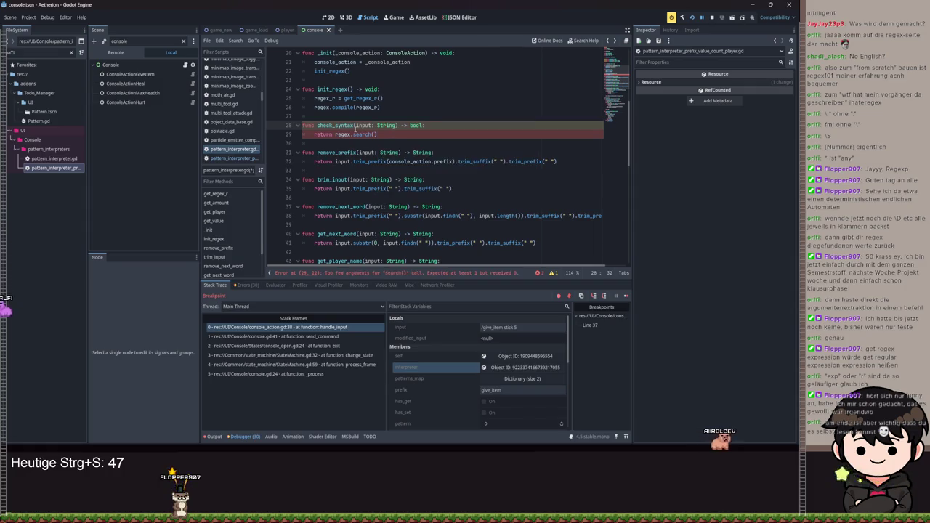
pyautogui.click(374, 135)
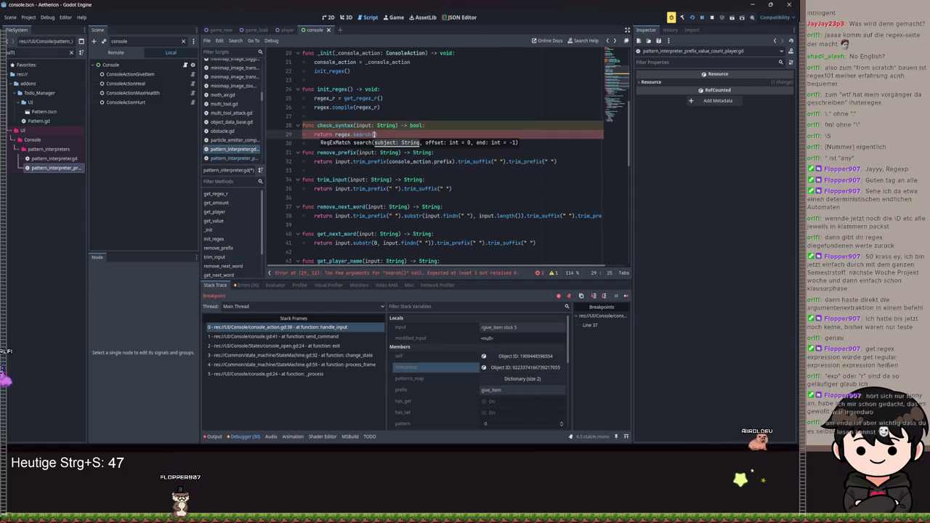
pyautogui.write('input')
pyautogui.press('Return')
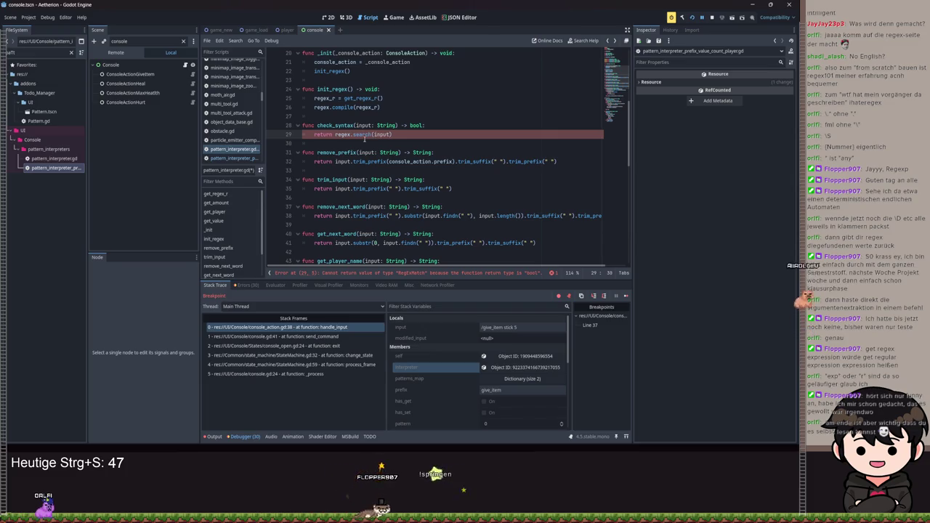
pyautogui.moveTo(362, 135)
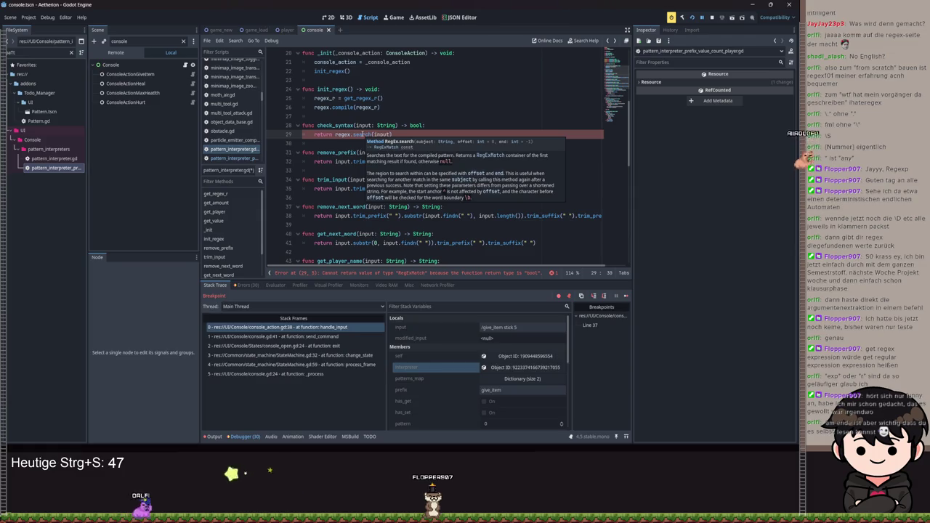
pyautogui.keyDown('ctrl'); pyautogui.click(362, 135); pyautogui.keyUp('ctrl')
pyautogui.scroll(10, 434, 171)
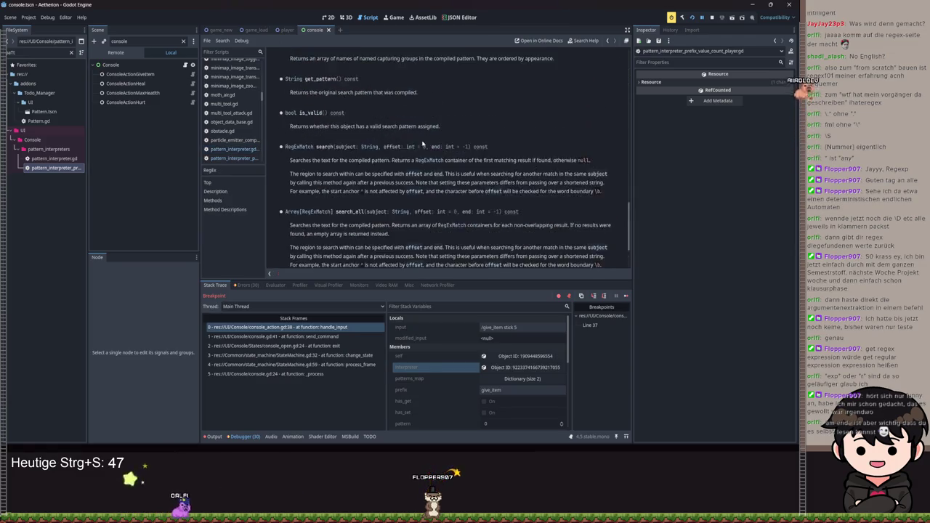
pyautogui.scroll(5, 433, 171)
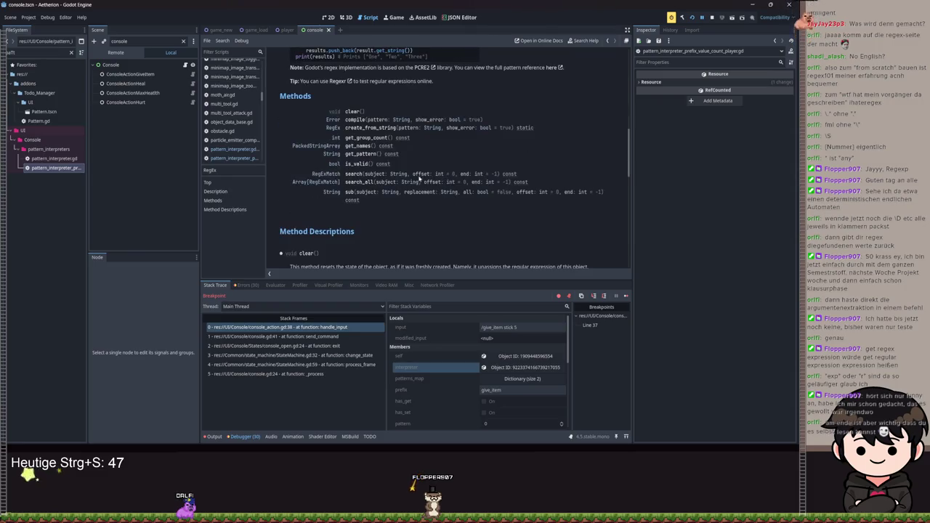
pyautogui.click(359, 164)
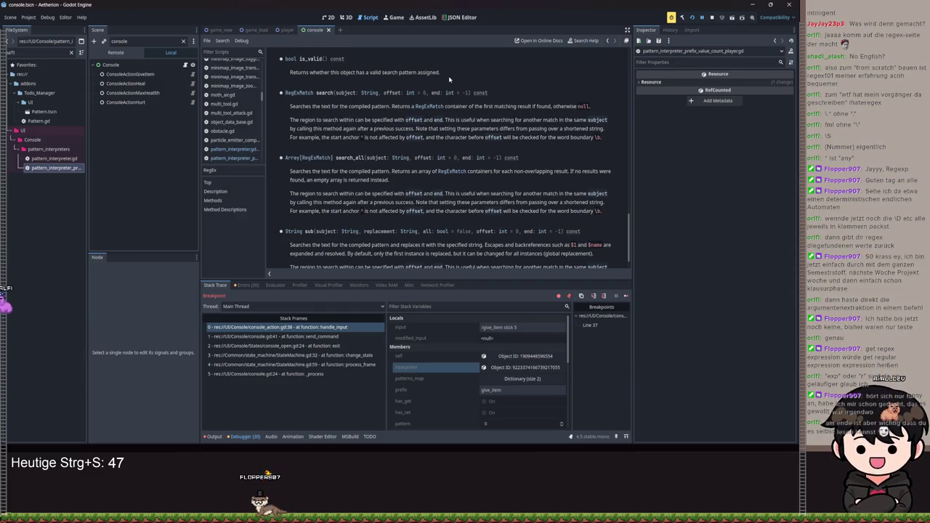
pyautogui.hotkey('alt', 'Left')
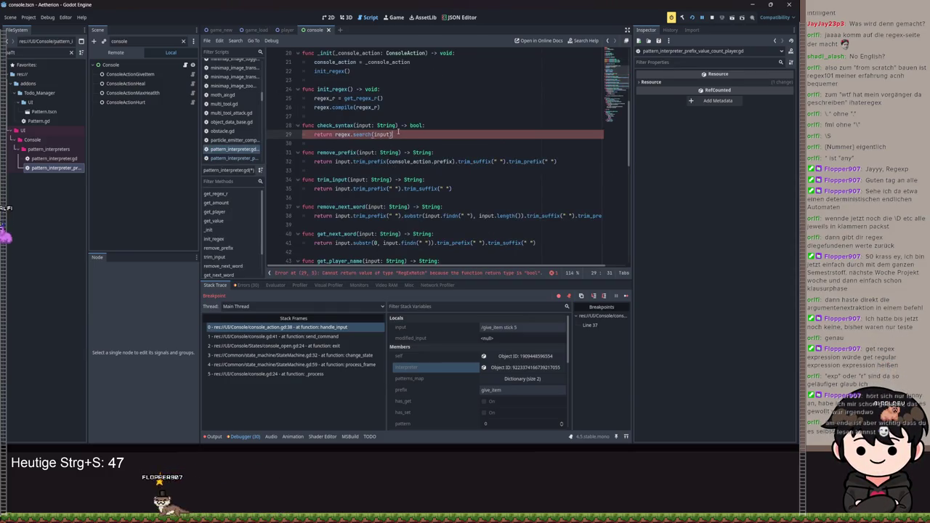
# Step: Make line 29 return regex.search(input) != null and save
pyautogui.press('BackSpace')
pyautogui.press('BackSpace')
pyautogui.press('BackSpace')
pyautogui.write('!=')
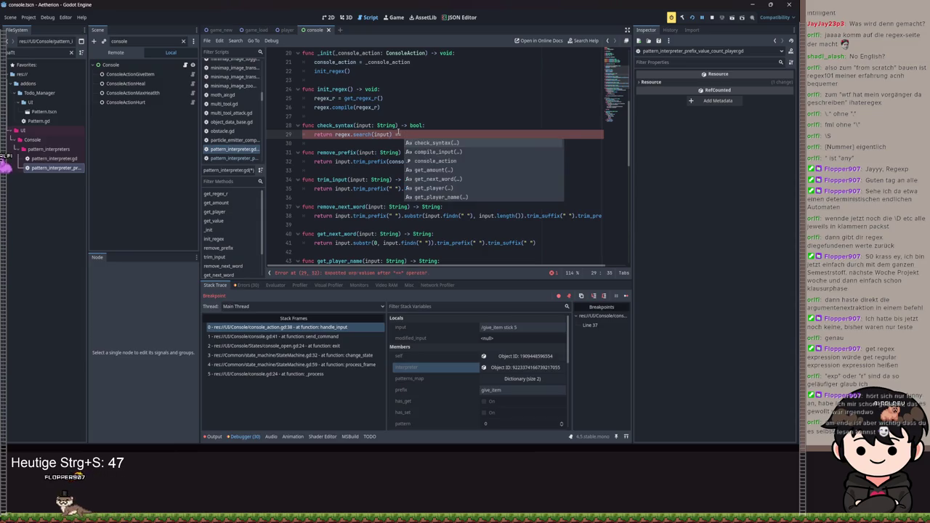
pyautogui.write('null')
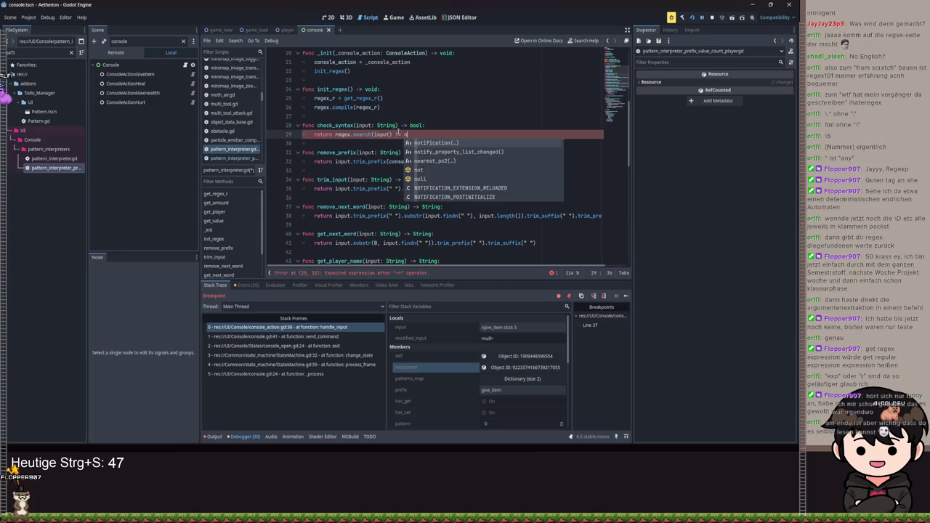
pyautogui.hotkey('ctrl', 's')
# Step: Add an 'if not check_syntax(input):' guard at the top of compile_input
pyautogui.scroll(-10, 436, 145)
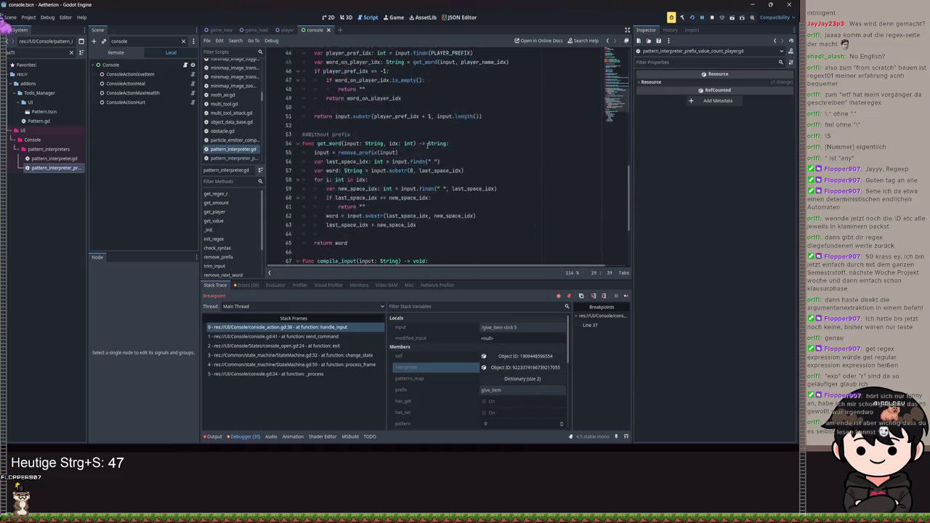
pyautogui.click(447, 151)
pyautogui.press('Return')
pyautogui.press('Return')
pyautogui.press('Up')
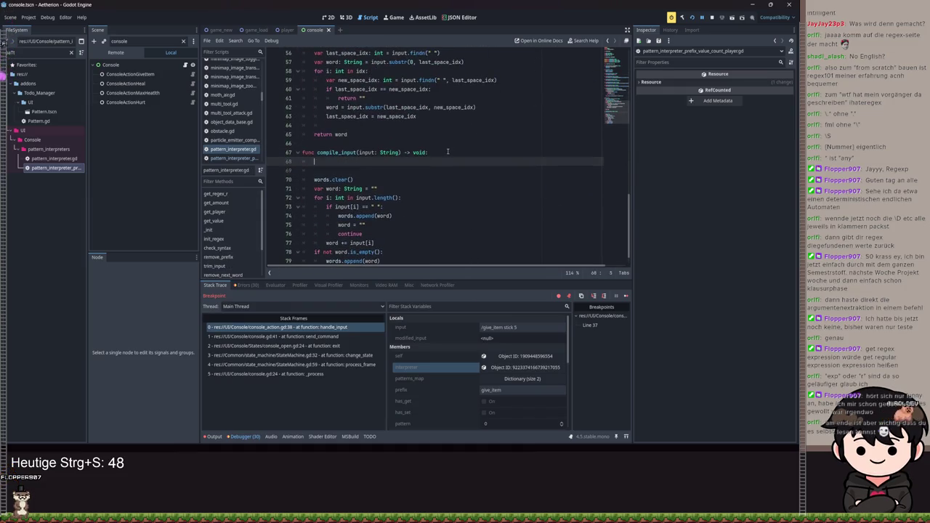
pyautogui.write('heck_syntax(')
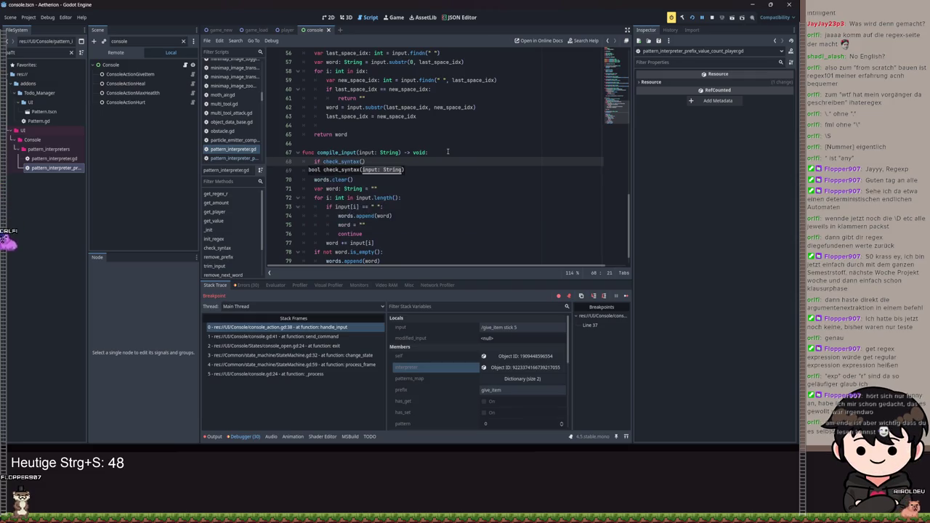
pyautogui.write(')')
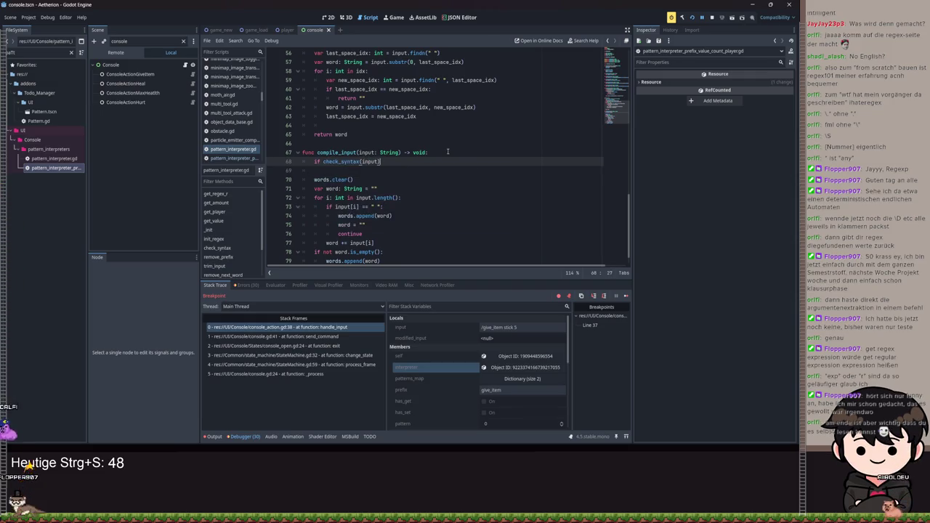
pyautogui.write('not')
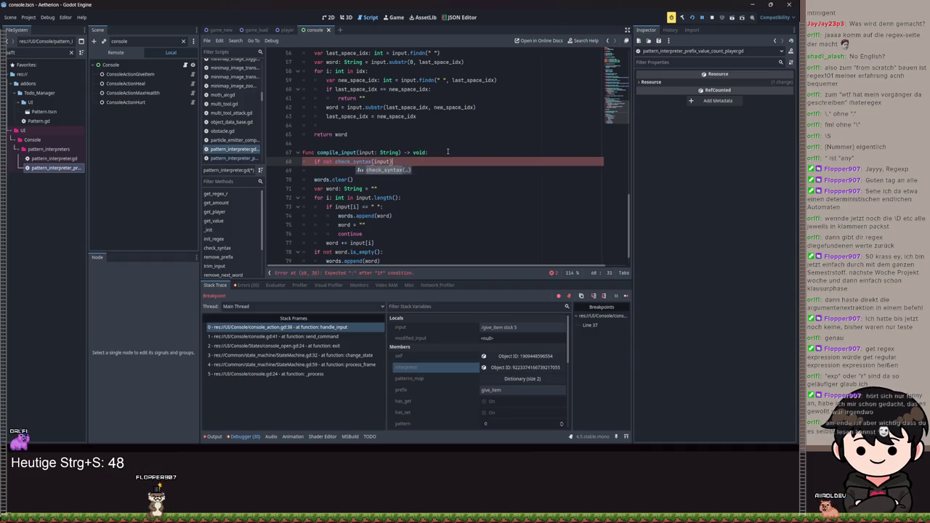
pyautogui.write(':')
pyautogui.press('Return')
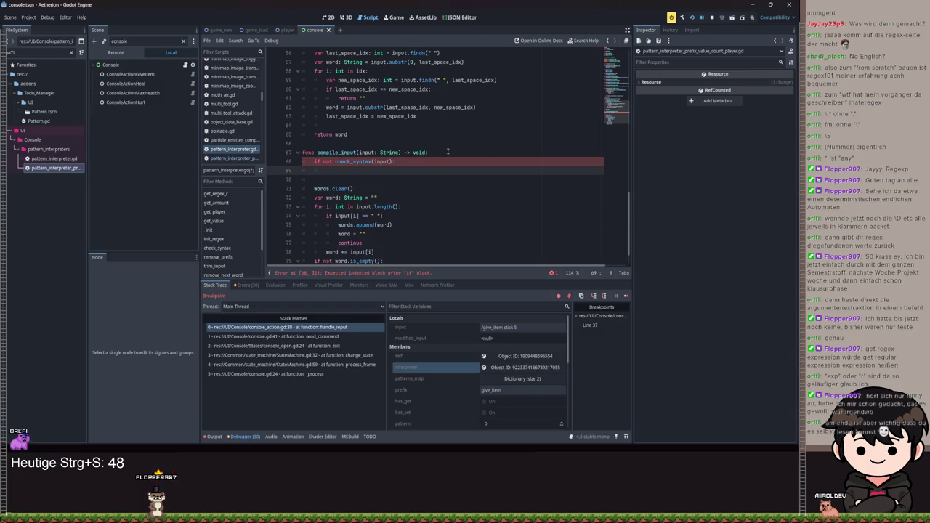
# Step: Start 'console_action.' inside the guard and browse its member suggestions
pyautogui.write('console_action.')
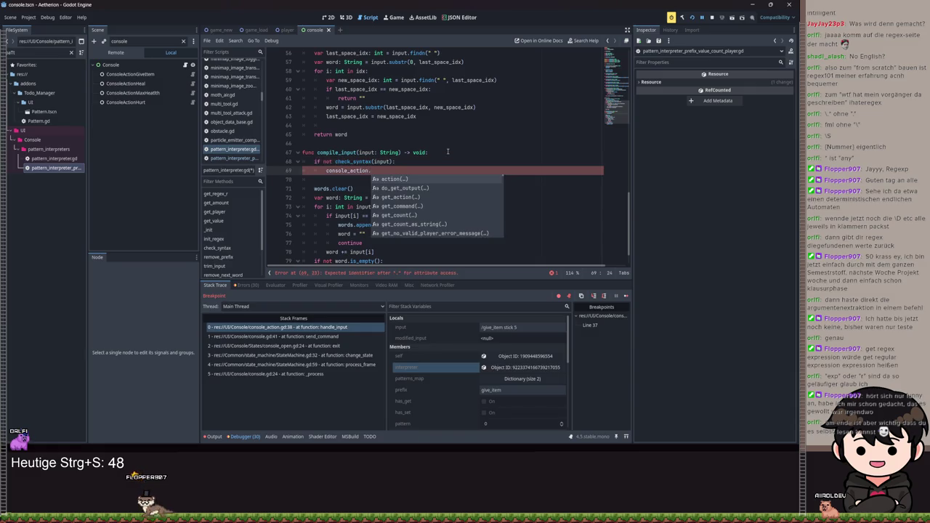
pyautogui.press('Down')
pyautogui.press('Down')
pyautogui.press('Down')
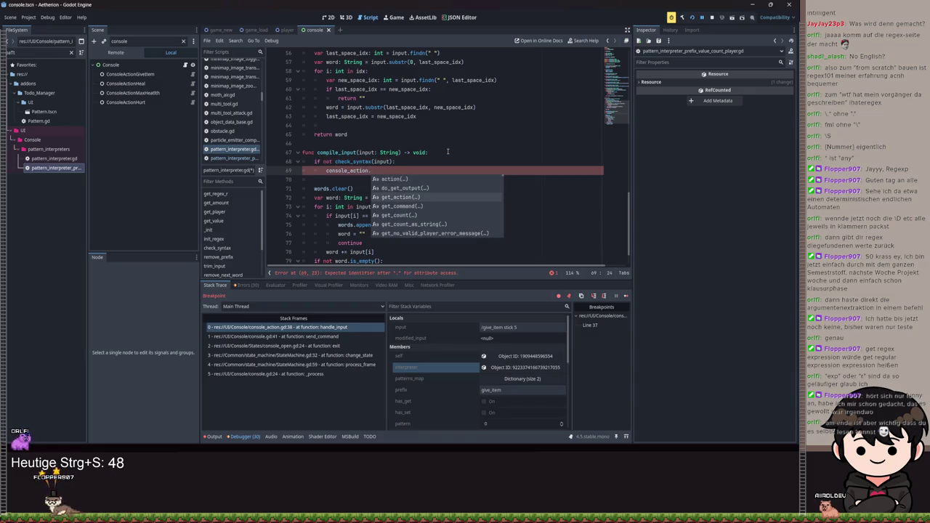
pyautogui.press('Down')
pyautogui.press('Down')
pyautogui.press('Down')
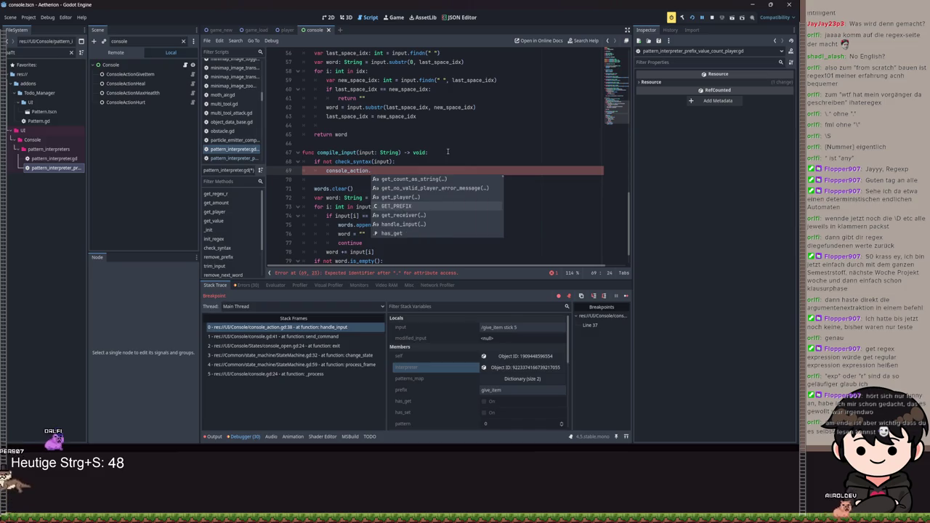
pyautogui.press('Down')
pyautogui.press('Down')
pyautogui.press('Down')
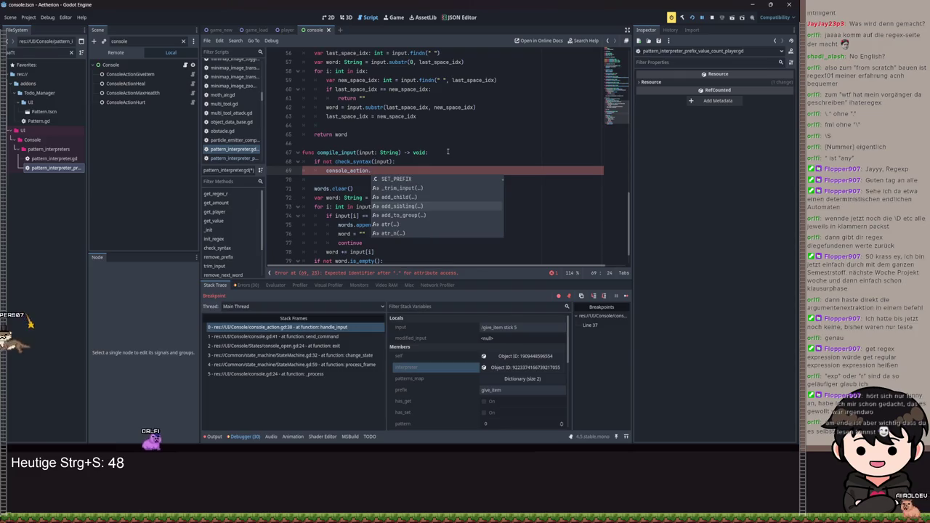
pyautogui.press('Down')
pyautogui.press('Down')
pyautogui.press('Down')
pyautogui.press('Up')
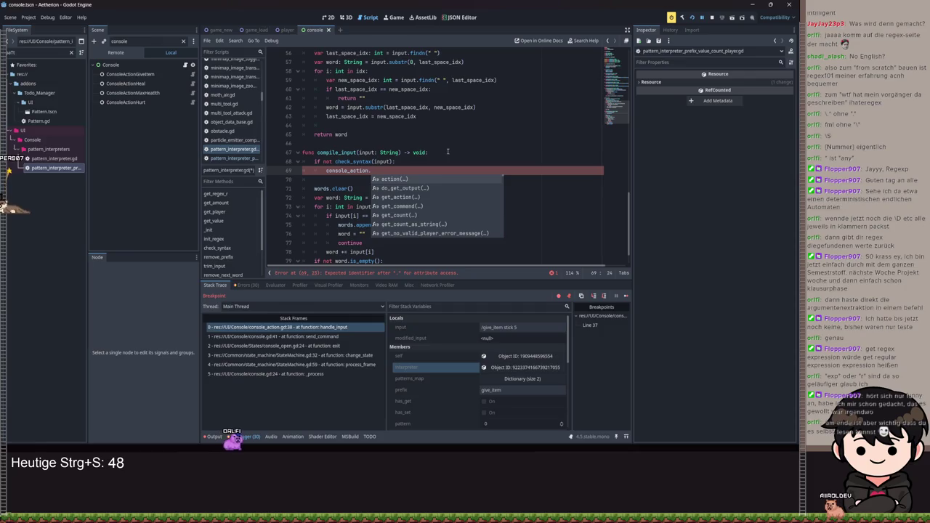
pyautogui.scroll(15, 322, 64)
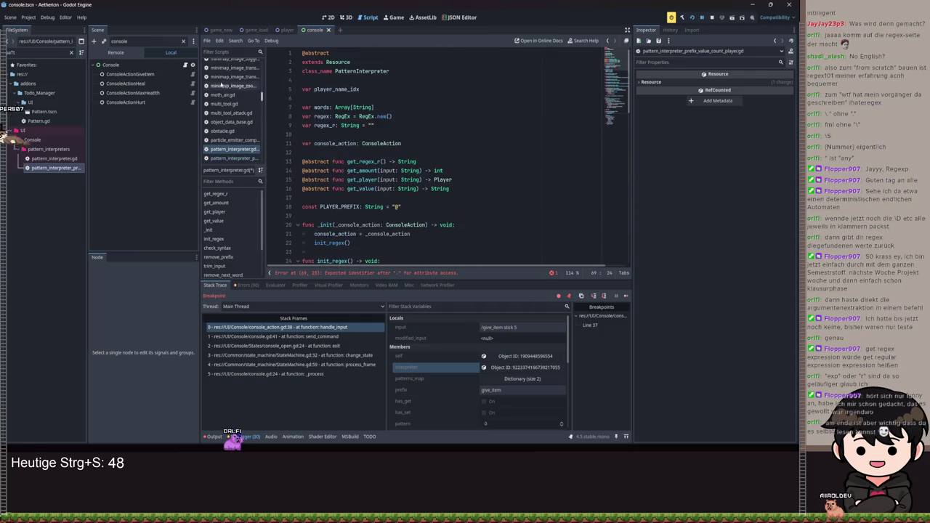
pyautogui.click(191, 74)
# Step: Inspect get_no_valid_player_error_message and handle_input in console_action.gd, then return to pattern_interpreter.gd
pyautogui.scroll(-5, 490, 188)
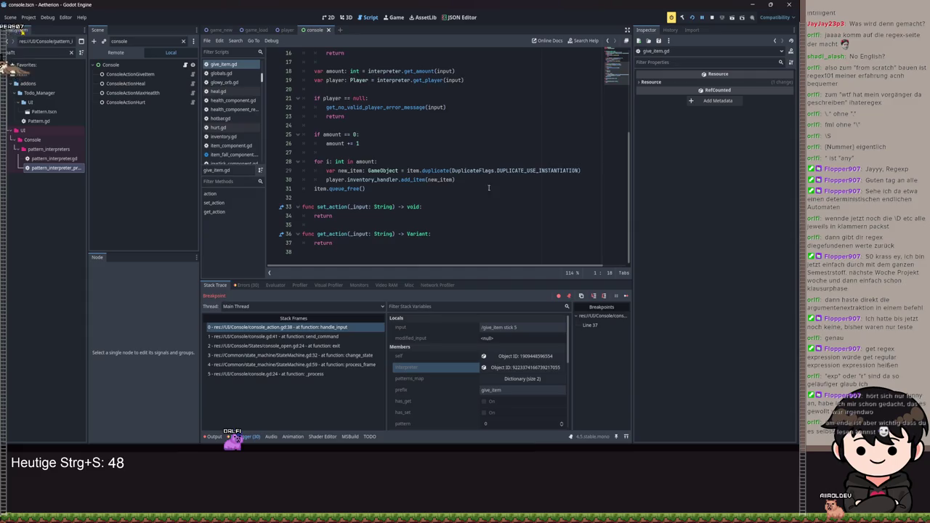
pyautogui.scroll(5, 346, 87)
pyautogui.keyDown('ctrl'); pyautogui.click(347, 55); pyautogui.keyUp('ctrl')
pyautogui.scroll(-20, 433, 222)
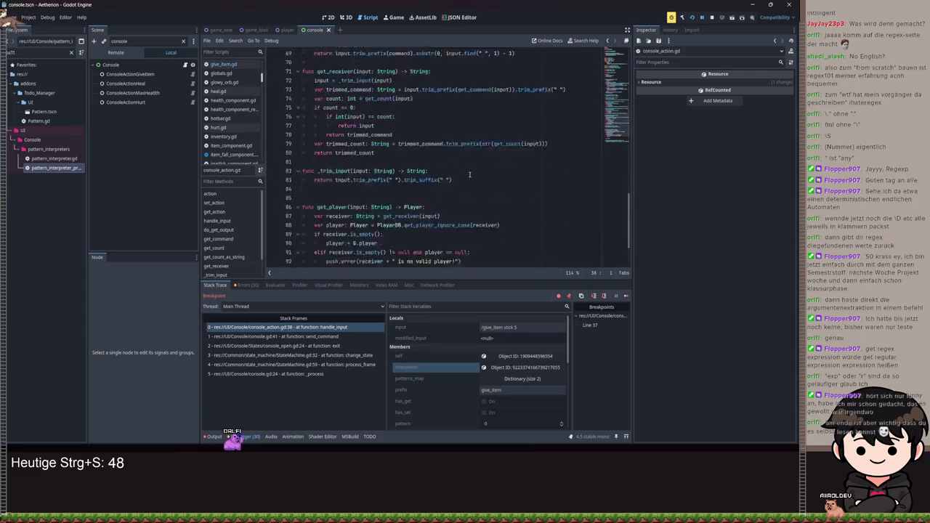
pyautogui.doubleClick(356, 243)
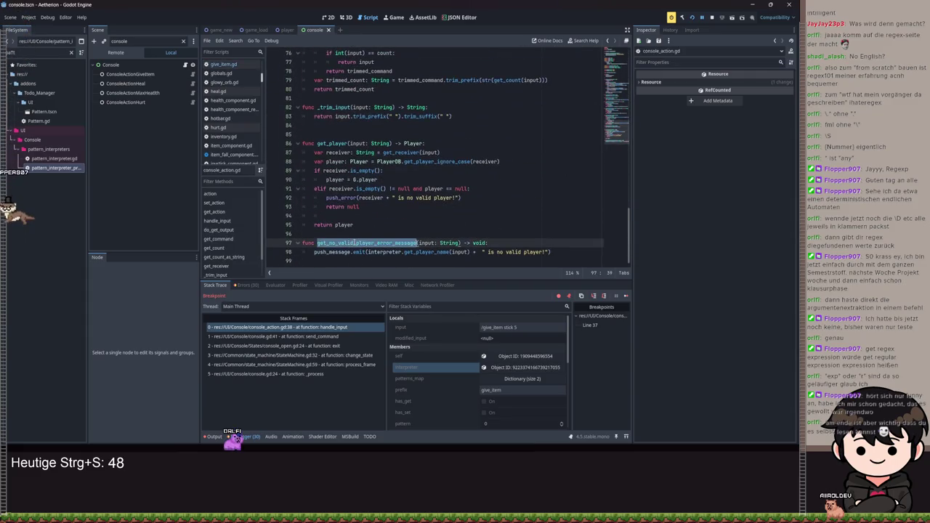
pyautogui.click(369, 225)
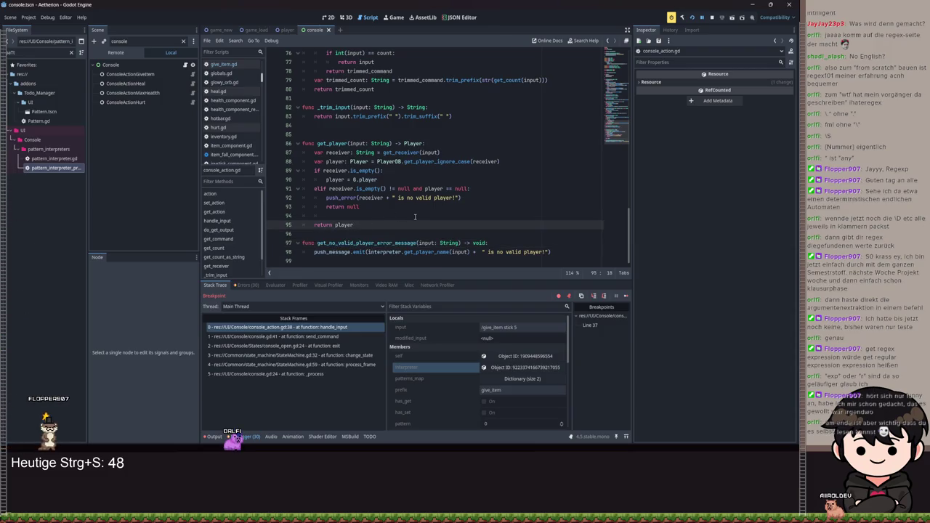
pyautogui.click(334, 253)
pyautogui.hotkey('alt', 'Left')
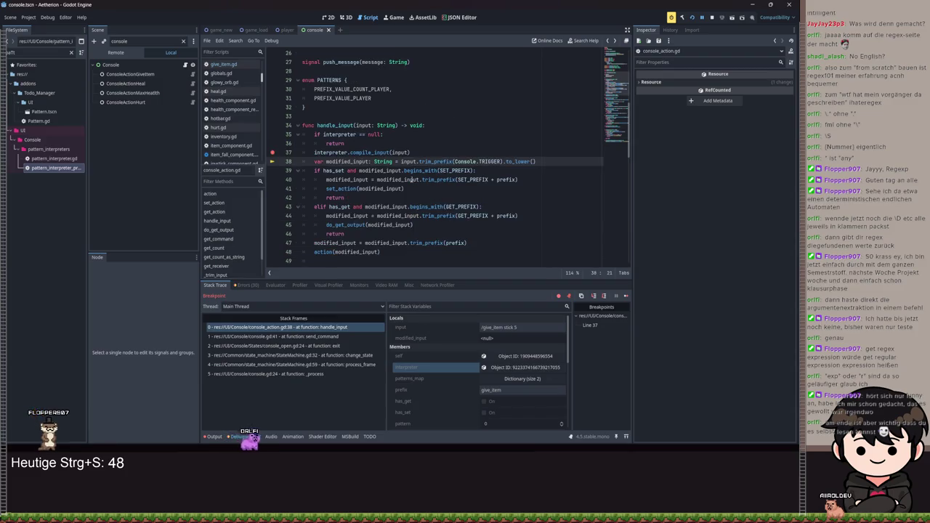
pyautogui.hotkey('alt', 'Left')
pyautogui.hotkey('alt', 'Left')
pyautogui.hotkey('alt', 'Left')
# Step: Complete the guard as console_action.push_message.emit("Falsche Syntax"), save, and add a blank line atop compile_input
pyautogui.write('push')
pyautogui.press('Return')
pyautogui.write('.em')
pyautogui.press('Return')
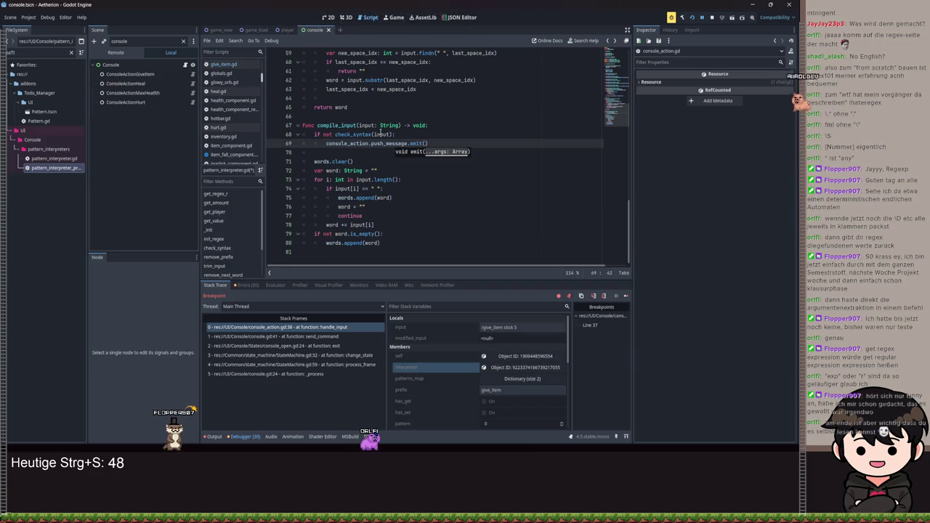
pyautogui.write('"Falsch')
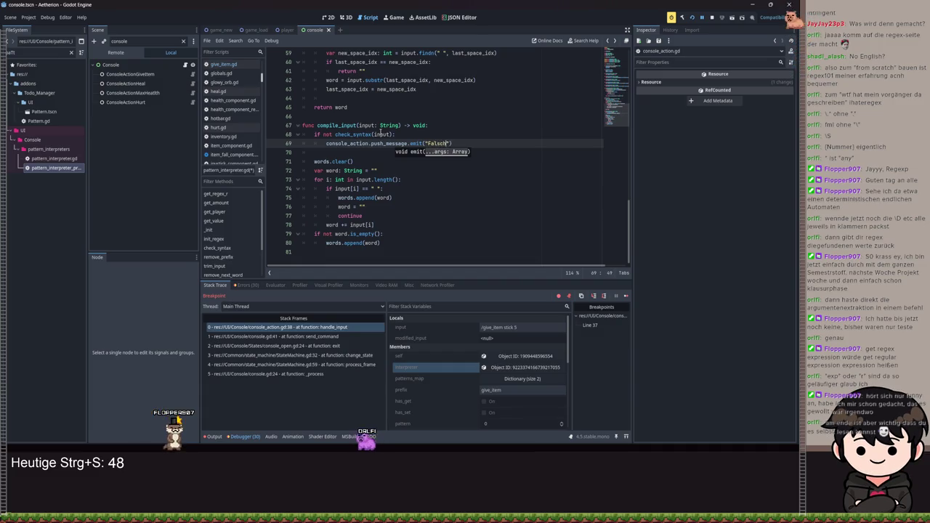
pyautogui.write('yntax')
pyautogui.hotkey('ctrl', 's')
pyautogui.click(438, 127)
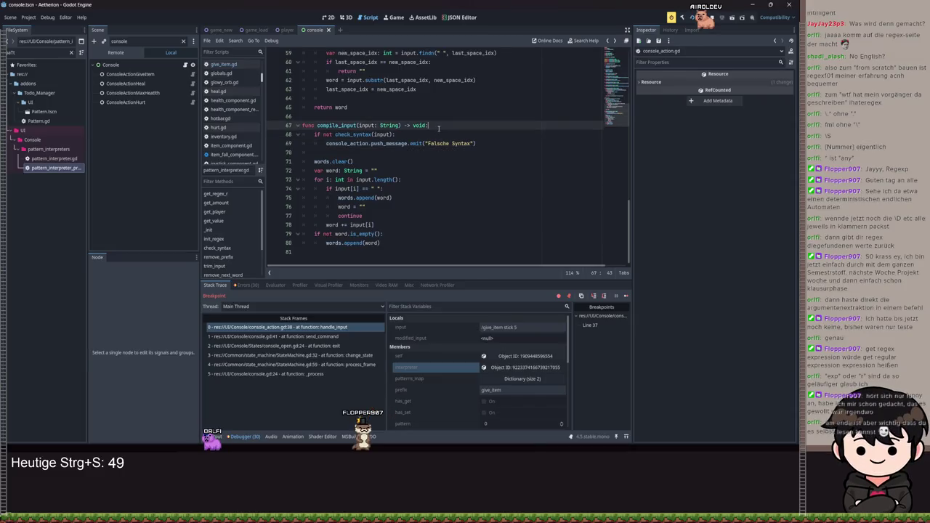
pyautogui.press('Return')
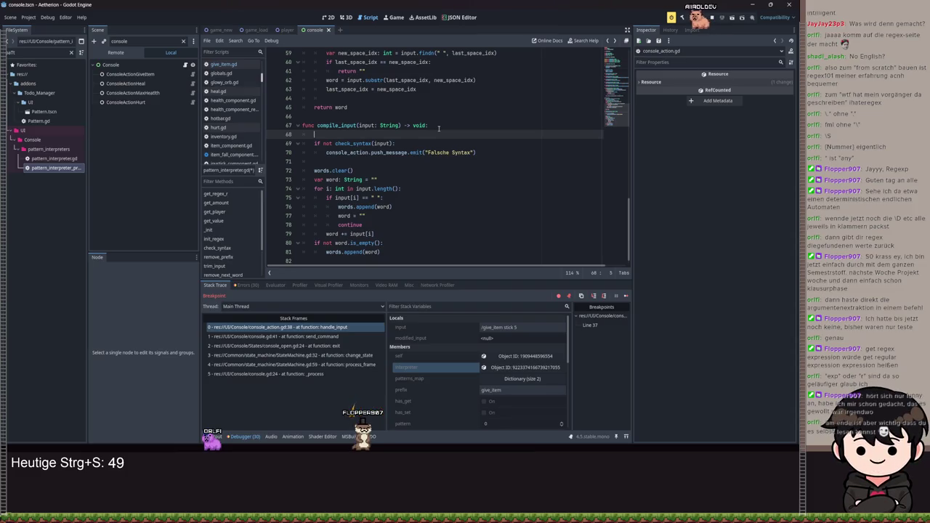
# Step: Start line 68 as input = input.trim_prefix(Console.TRIGGER), checking console.gd for the constant name
pyautogui.moveTo(503, 326); pyautogui.dragTo(479, 329)
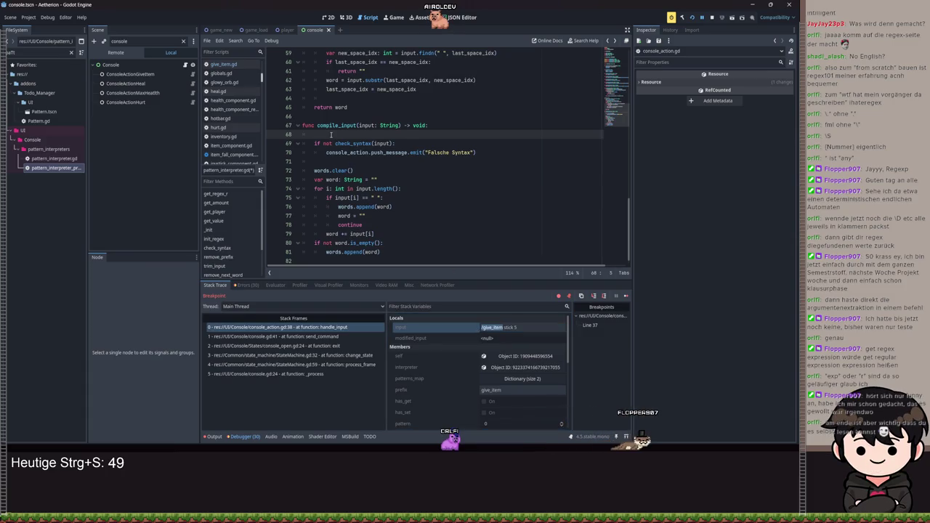
pyautogui.write('input = in')
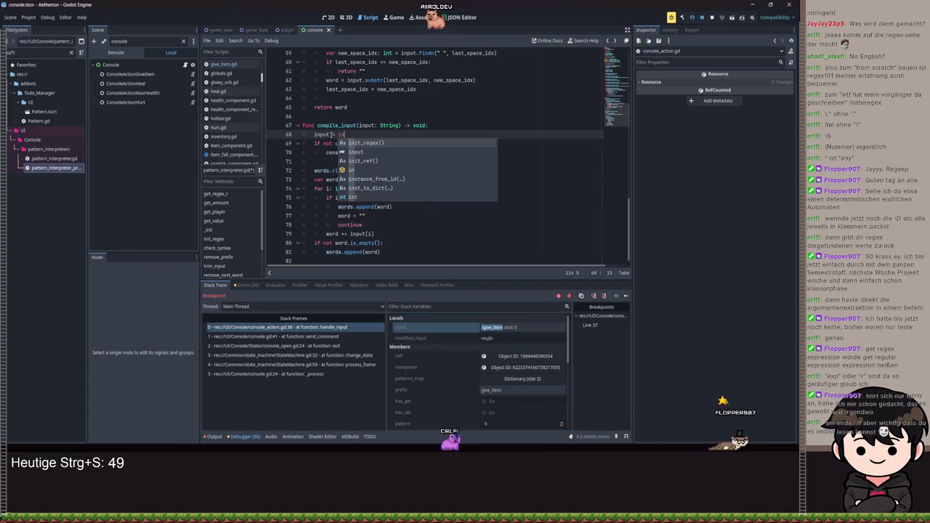
pyautogui.write('put.trim_prefix(')
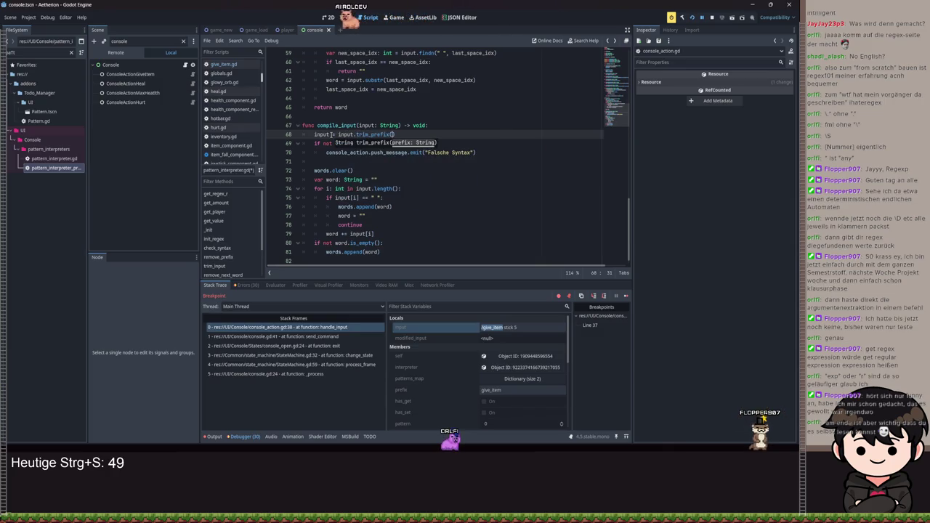
pyautogui.write('Console.')
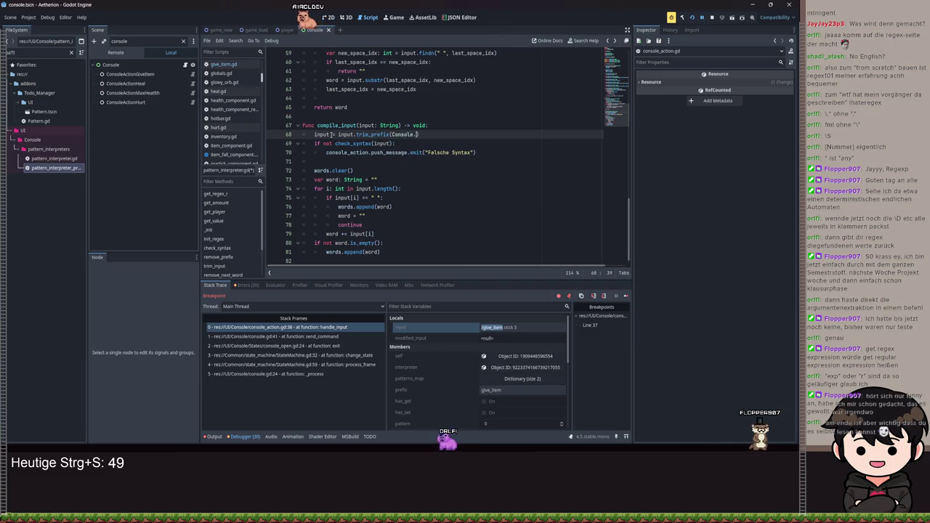
pyautogui.write('PREFIX')
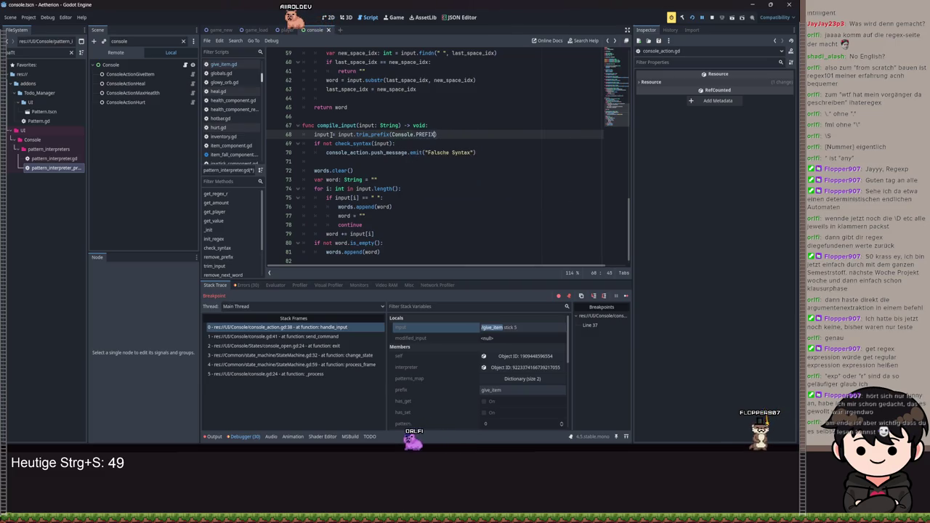
pyautogui.keyDown('ctrl'); pyautogui.click(404, 135); pyautogui.keyUp('ctrl')
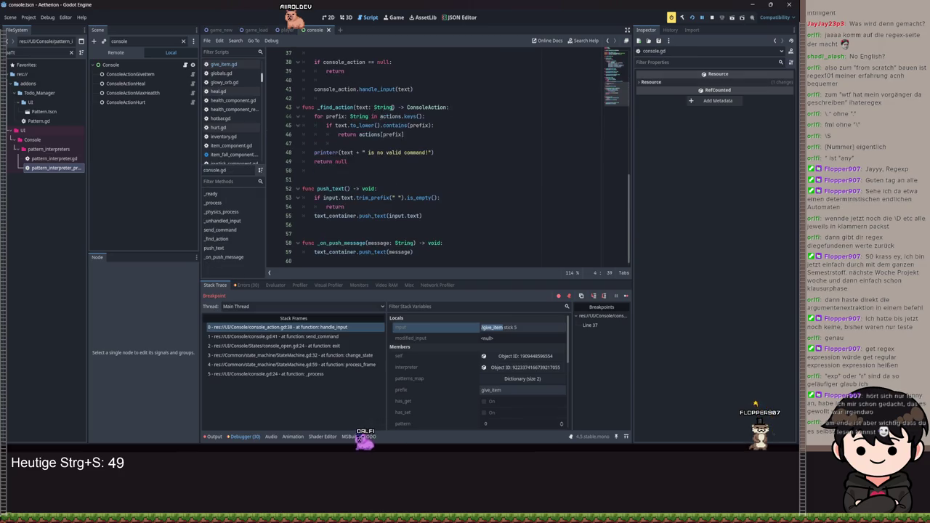
pyautogui.scroll(12, 410, 131)
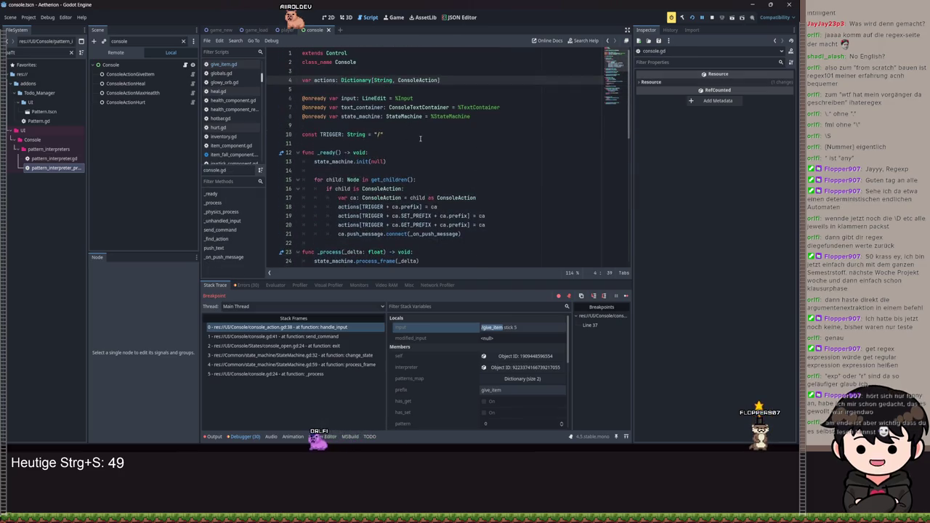
pyautogui.hotkey('alt', 'Left')
pyautogui.hotkey('ctrl', 'Delete')
pyautogui.write('T')
pyautogui.press('Return')
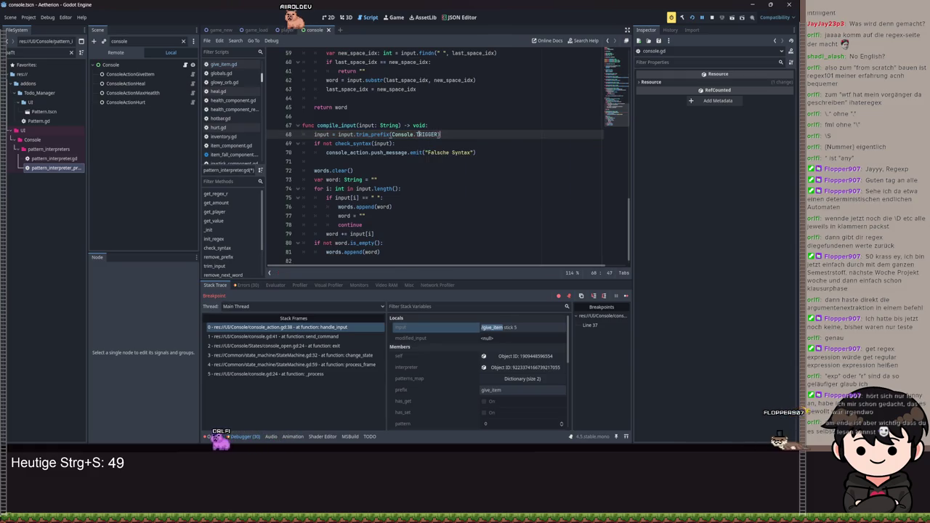
# Step: Chain trim_prefix calls for console_action.prefix and a leading space, then save the script
pyautogui.write('.trim')
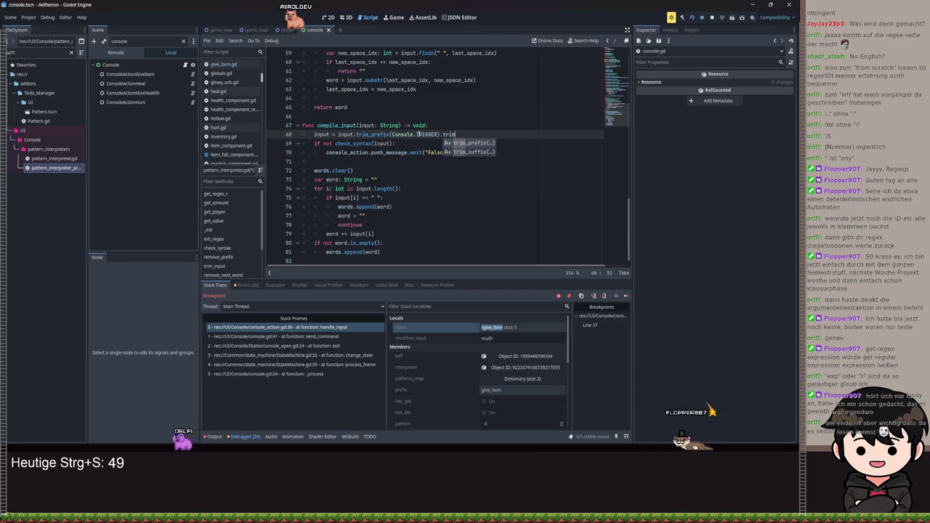
pyautogui.press('Return')
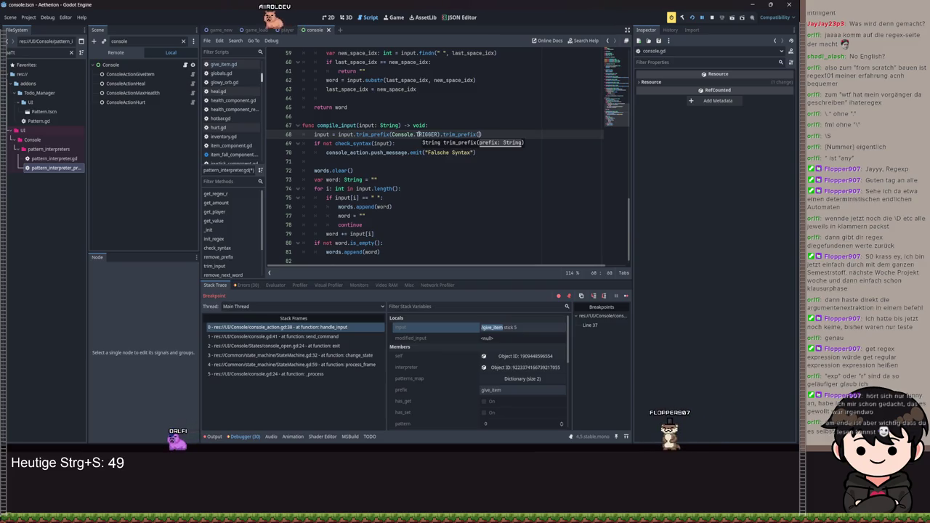
pyautogui.write('nsole_action.')
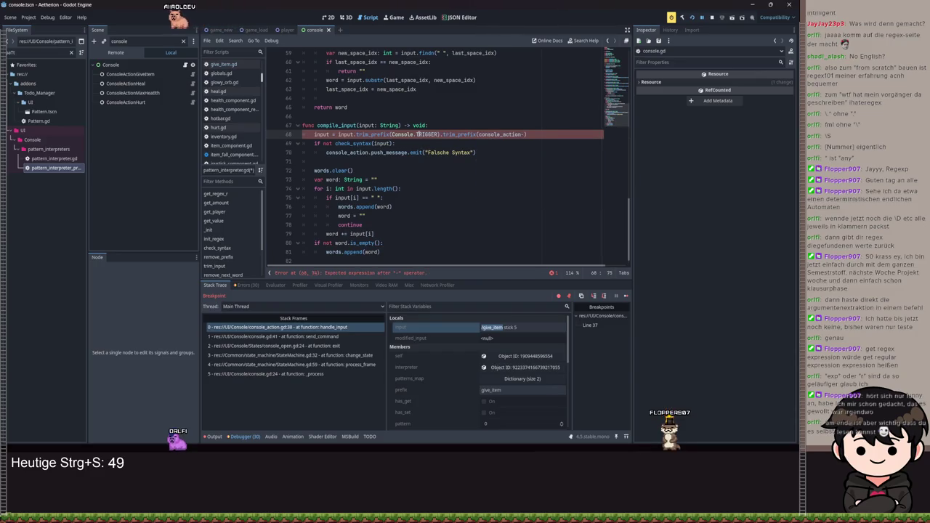
pyautogui.write('prefix')
pyautogui.hotkey('ctrl', 's')
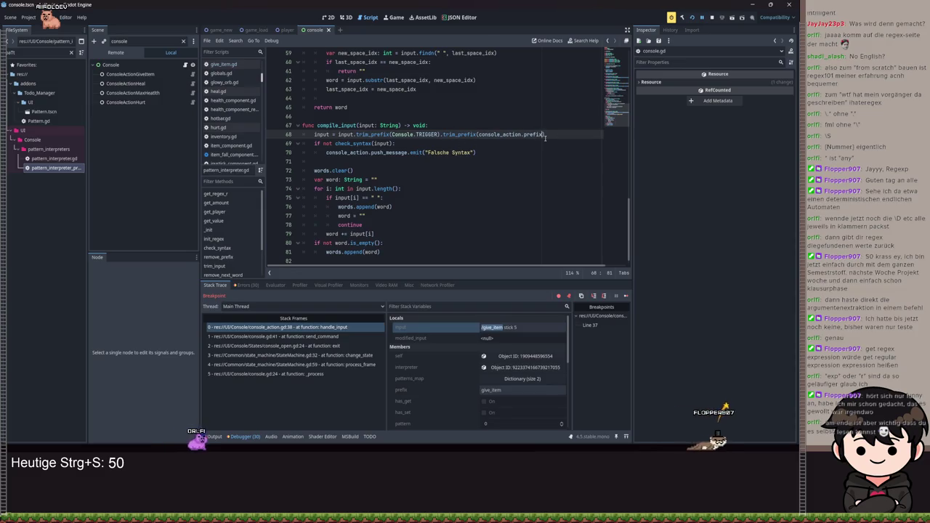
pyautogui.write('.trim_prefix("')
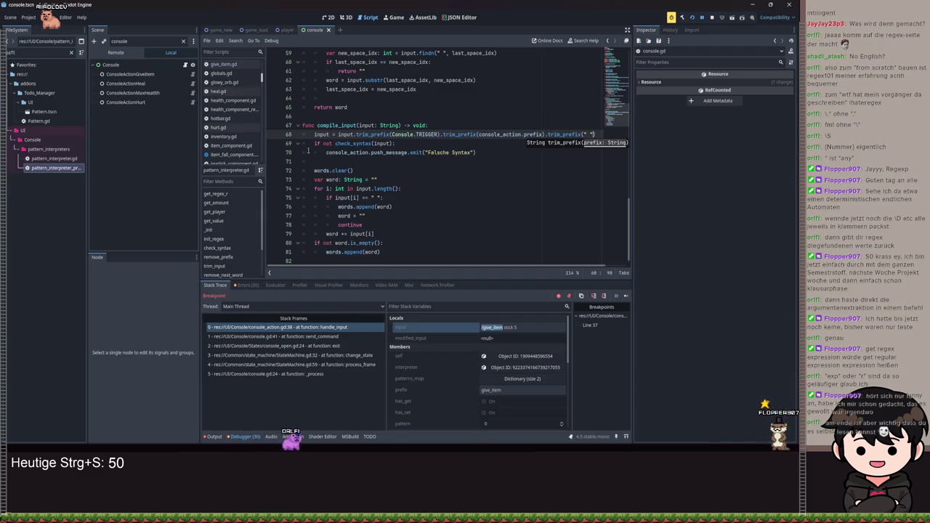
pyautogui.scroll(20, 487, 133)
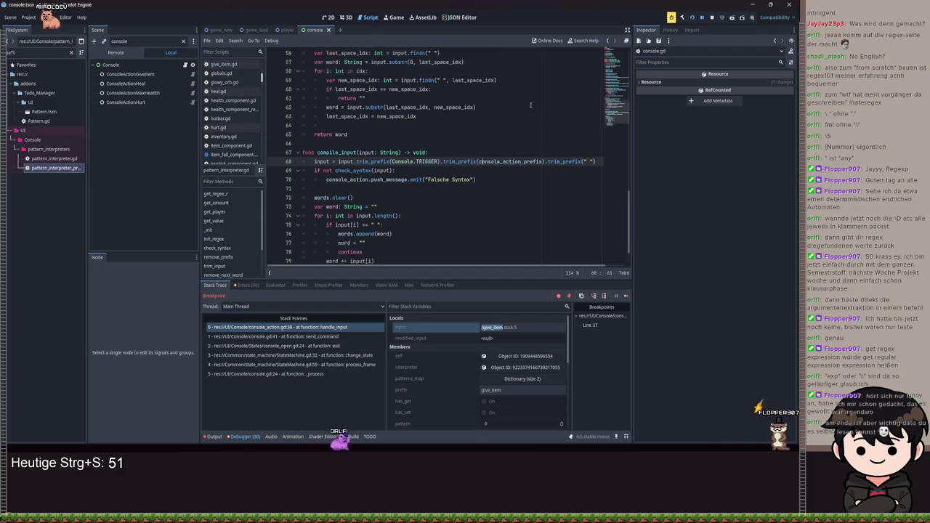
pyautogui.hotkey('ctrl', 's')
# Step: Review the regex declaration and the get_regex_r compile line in init_regex, then run the game
pyautogui.click(399, 115)
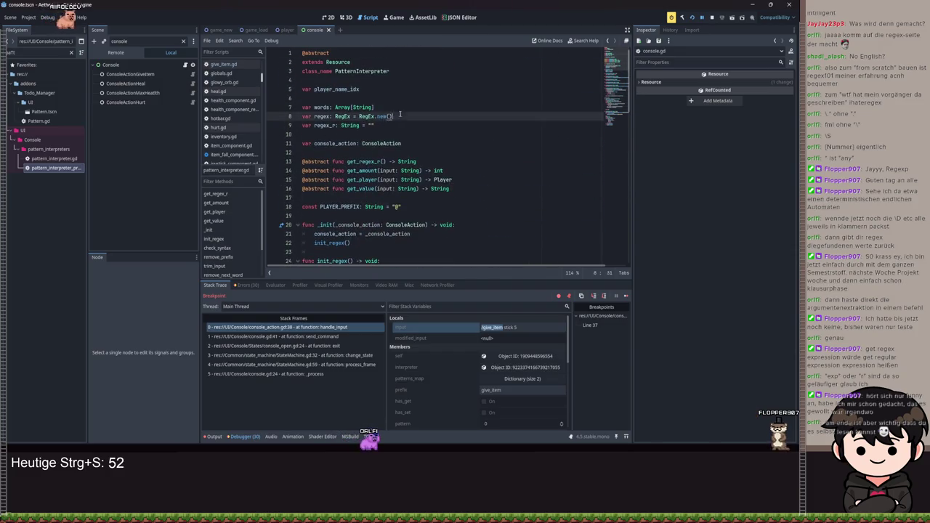
pyautogui.scroll(-2, 431, 131)
pyautogui.scroll(-2, 386, 171)
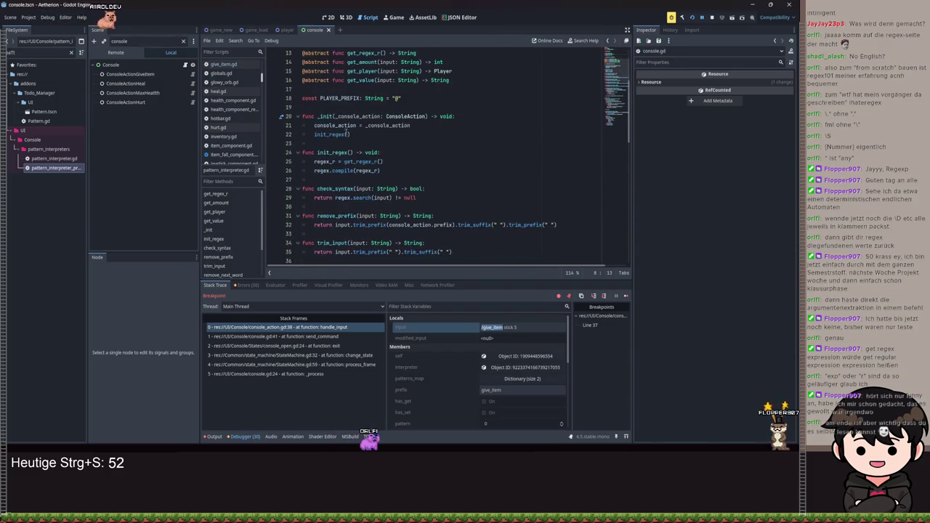
pyautogui.click(484, 169)
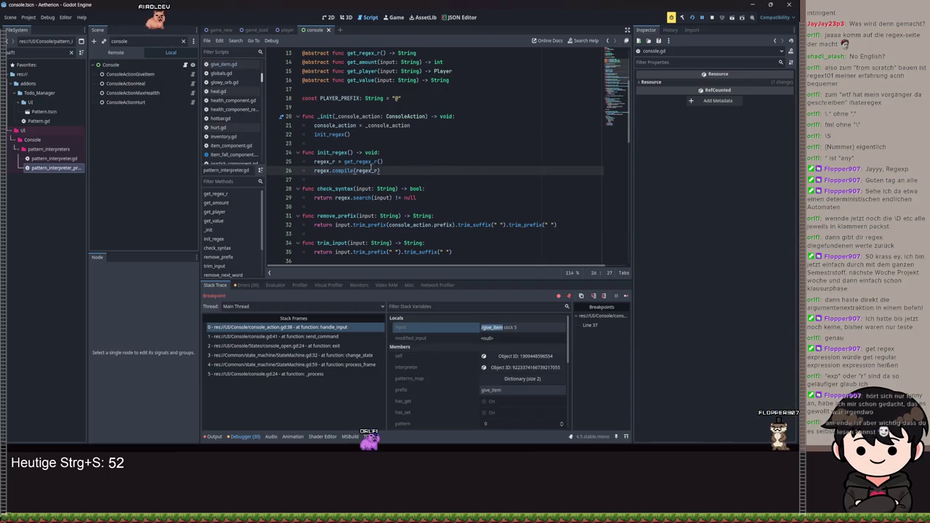
pyautogui.doubleClick(361, 161)
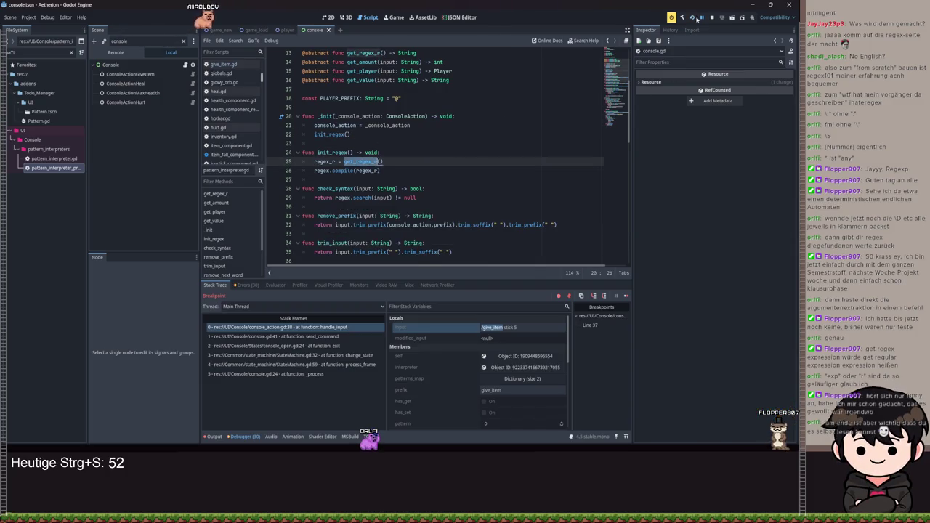
pyautogui.click(696, 19)
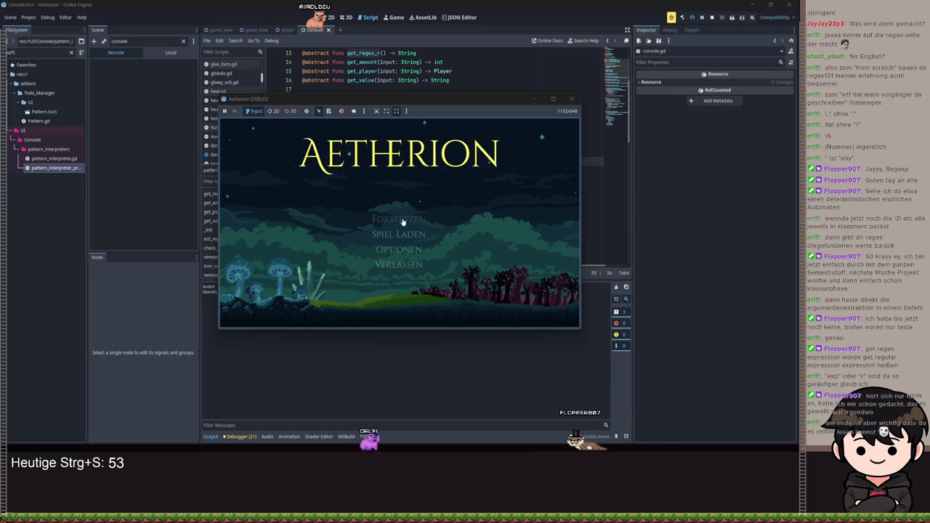
# Step: Continue the saved game, maximize its window and submit /give_item s in the console
pyautogui.click(404, 222)
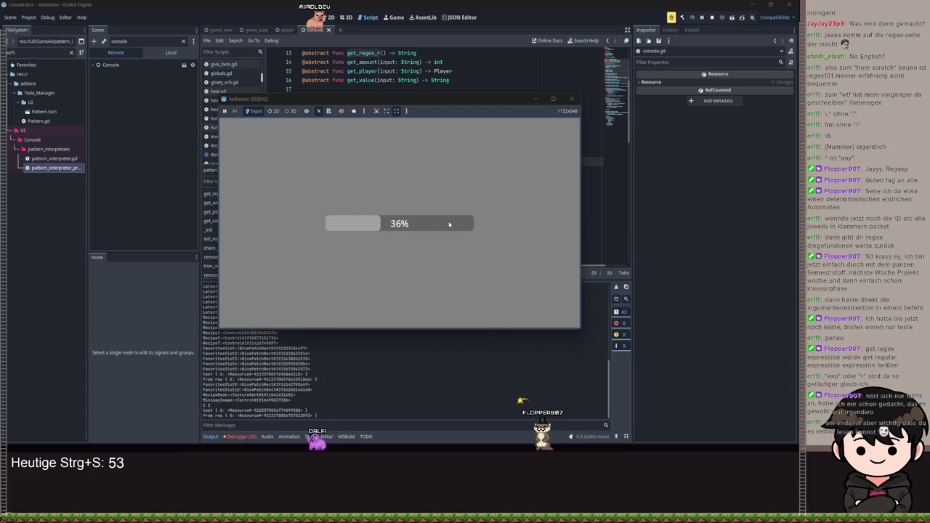
pyautogui.press('a')
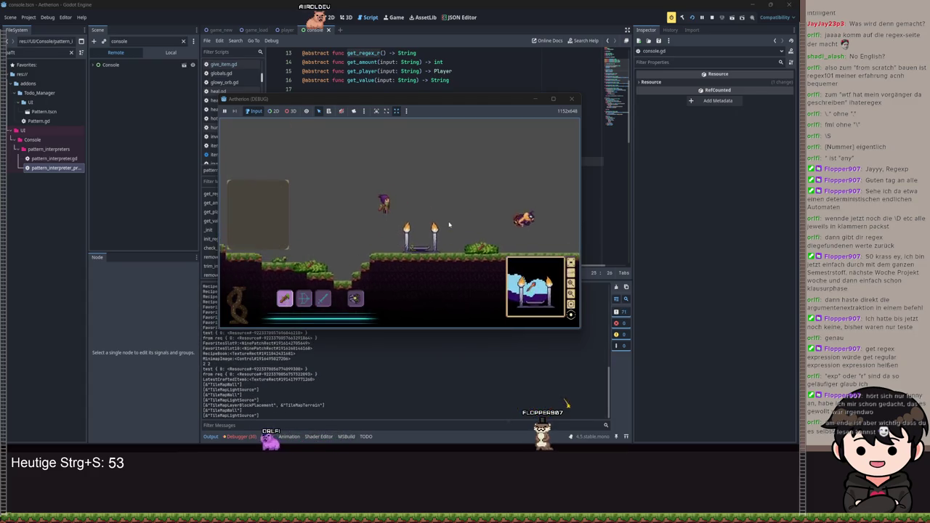
pyautogui.click(555, 99)
pyautogui.write('/giv')
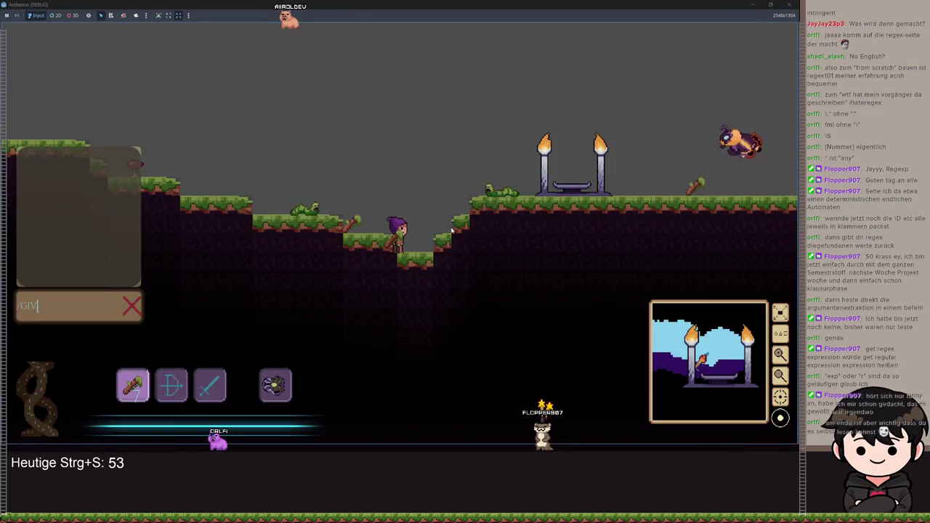
pyautogui.write('e_item s')
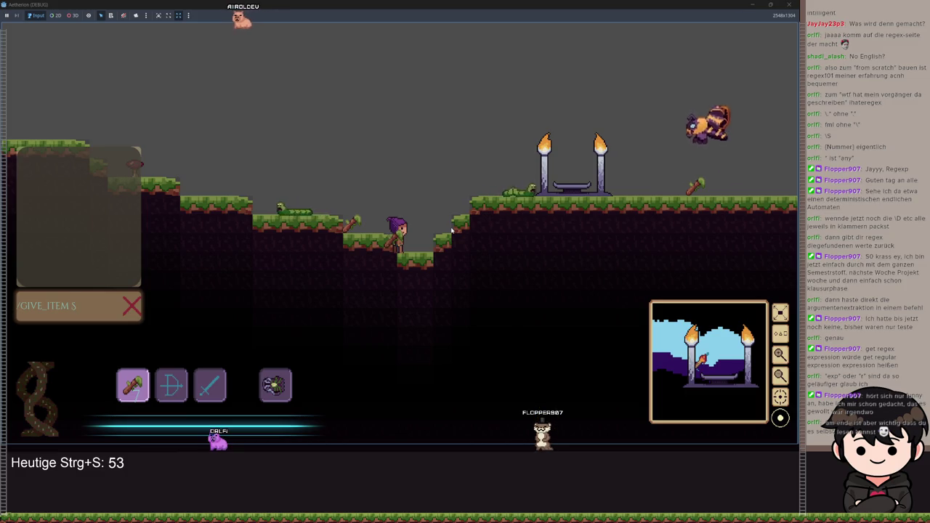
pyautogui.press('Return')
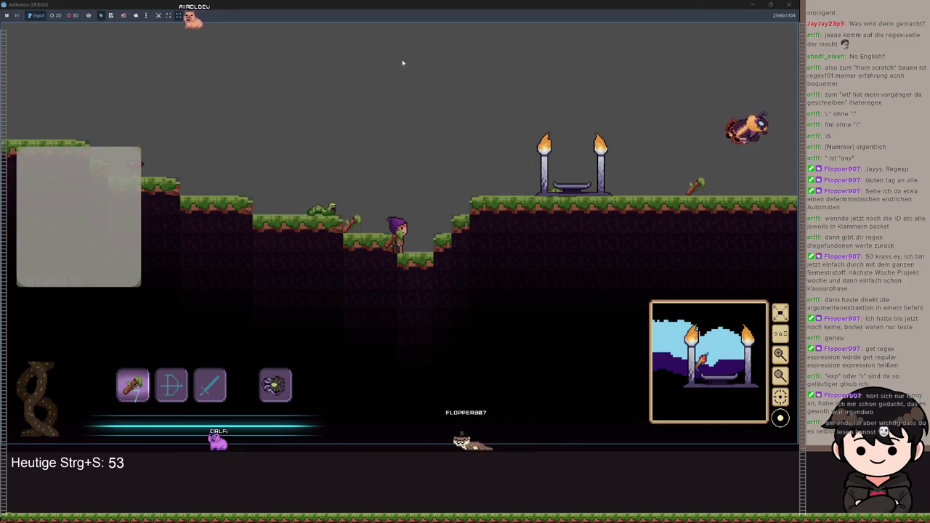
# Step: Restore the game window and type give_item stick into the console again
pyautogui.press('super+Down')
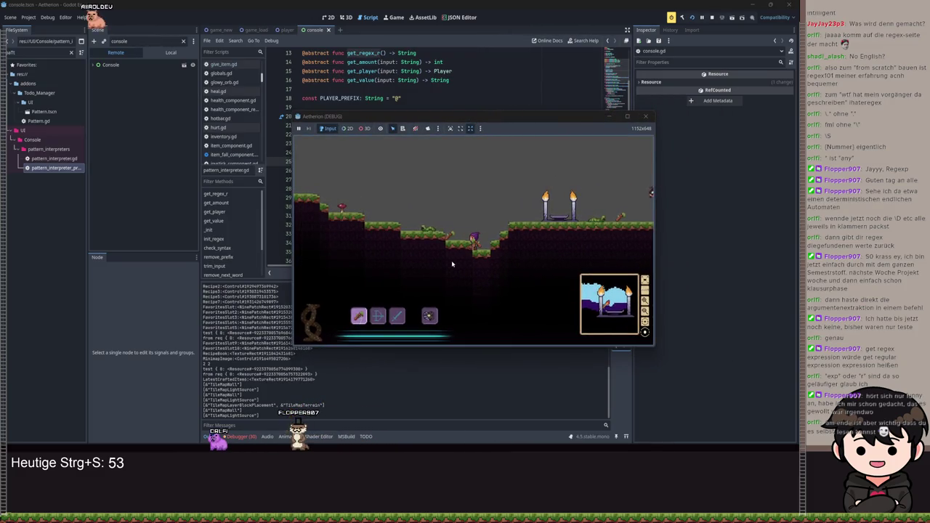
pyautogui.press('t')
pyautogui.write('ve_item stick')
pyautogui.hotkey('alt', 'Tab')
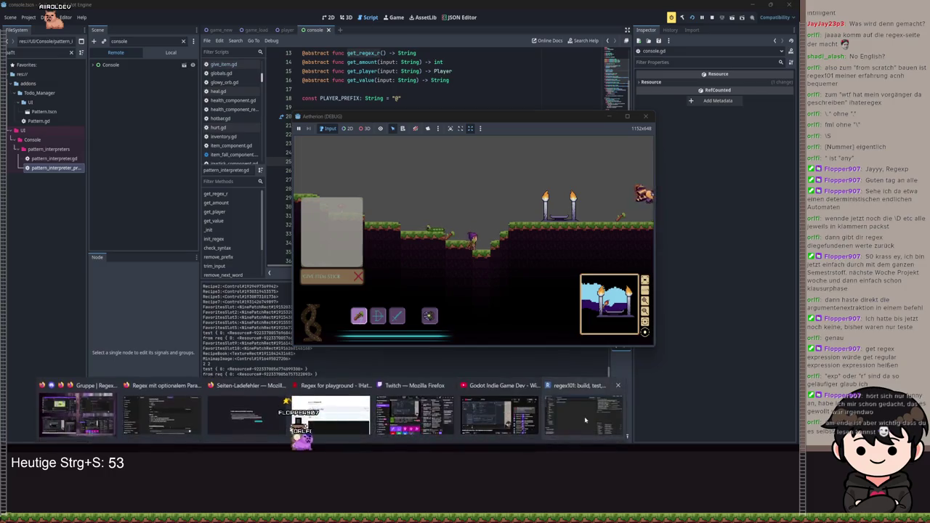
pyautogui.click(608, 116)
pyautogui.click(191, 108)
pyautogui.press('BackSpace')
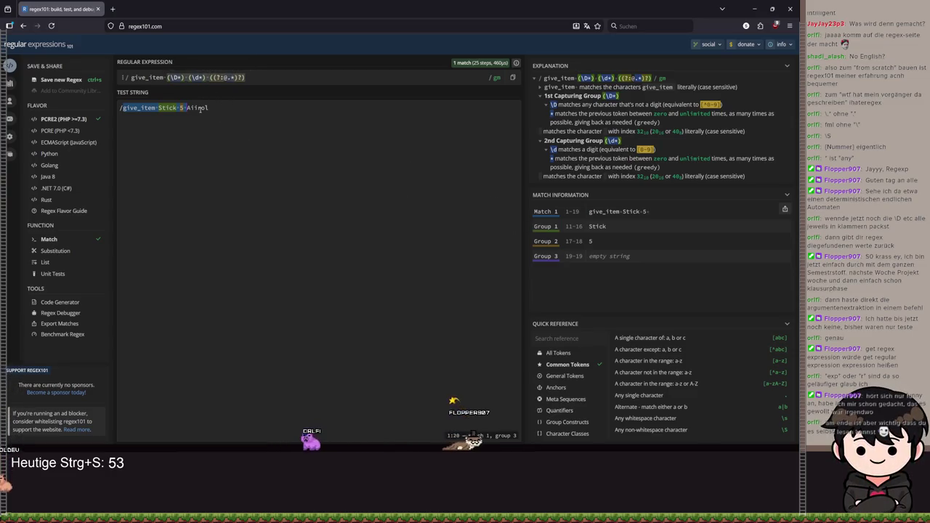
pyautogui.write('Aiirol')
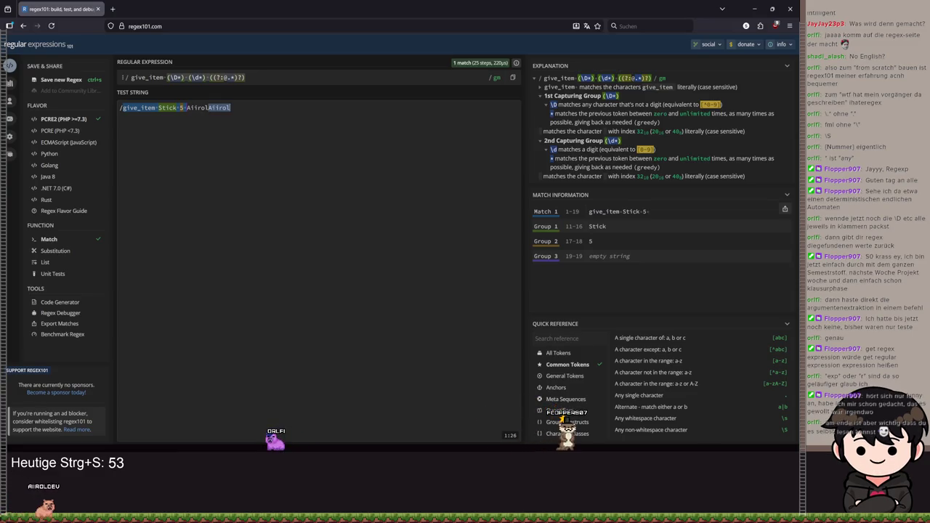
pyautogui.hotkey('ctrl', 'z')
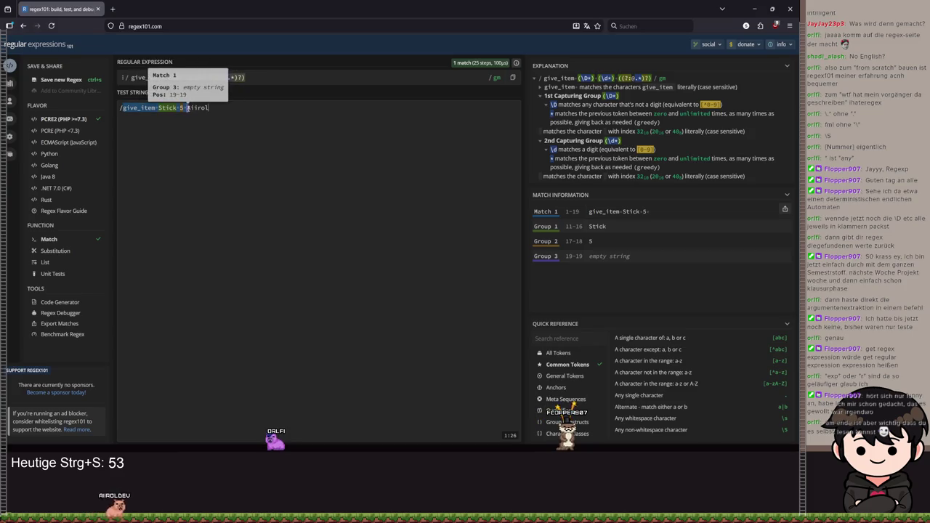
pyautogui.click(187, 108)
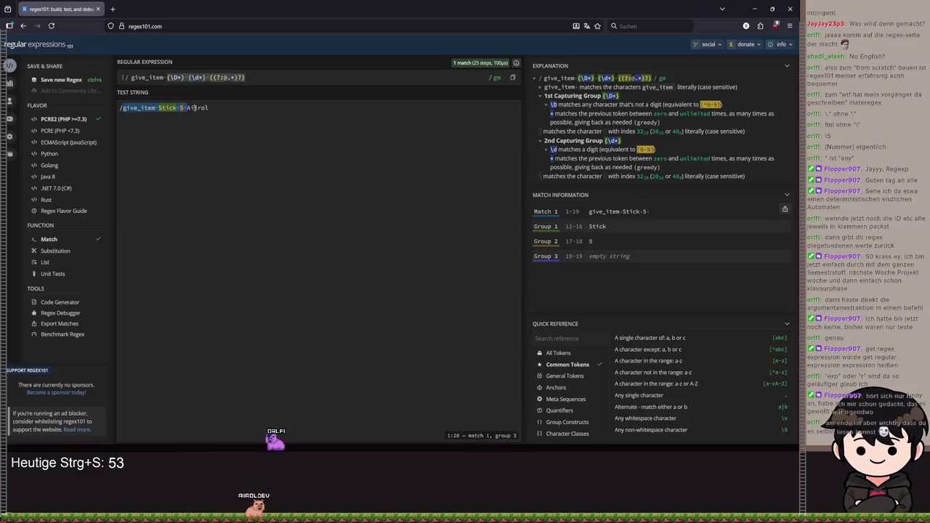
pyautogui.scroll(-3, 654, 149)
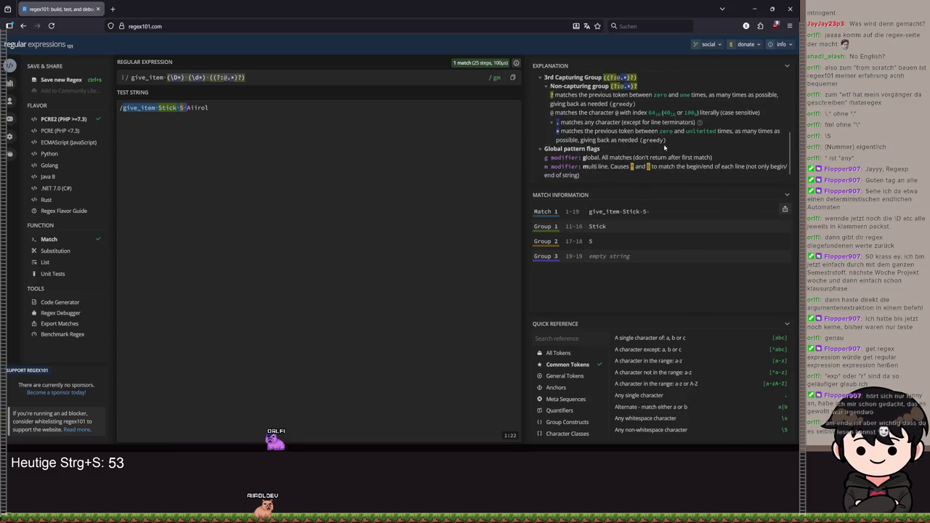
pyautogui.scroll(3, 664, 149)
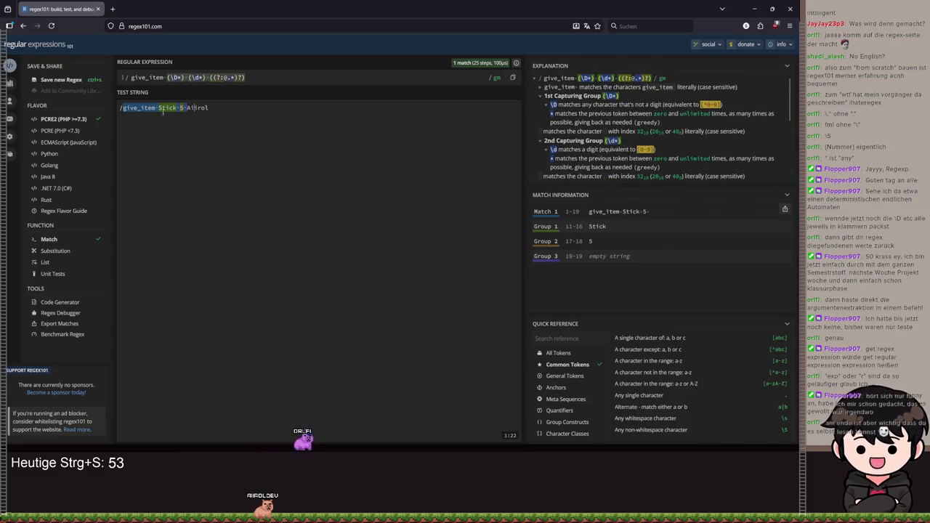
pyautogui.moveTo(187, 109)
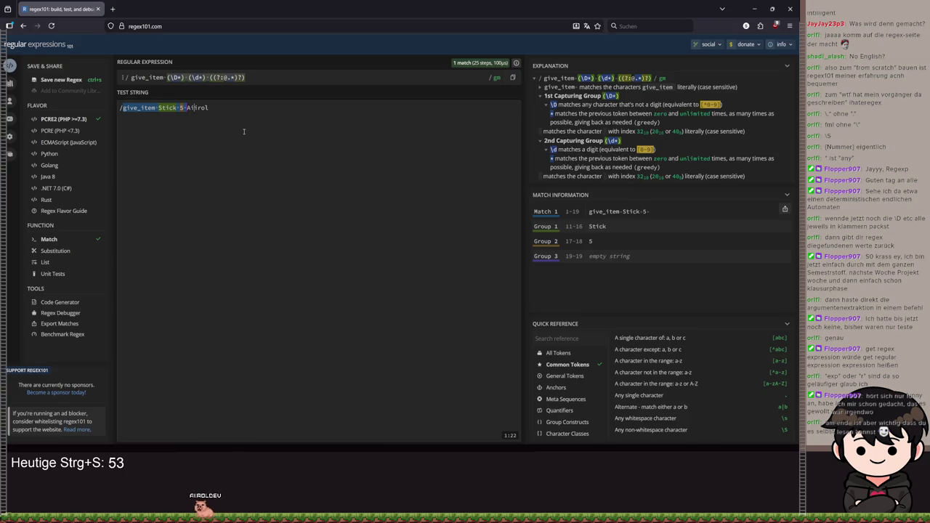
pyautogui.scroll(-1, 578, 392)
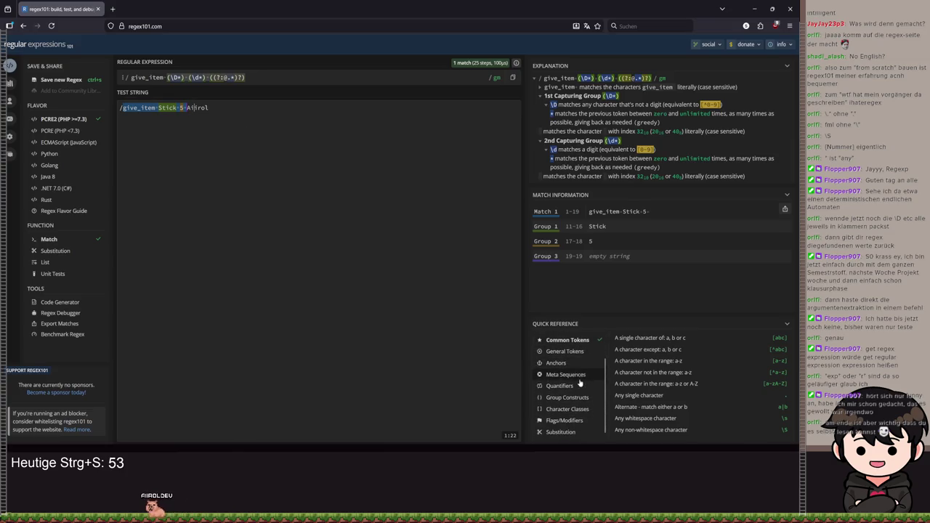
pyautogui.scroll(1, 573, 370)
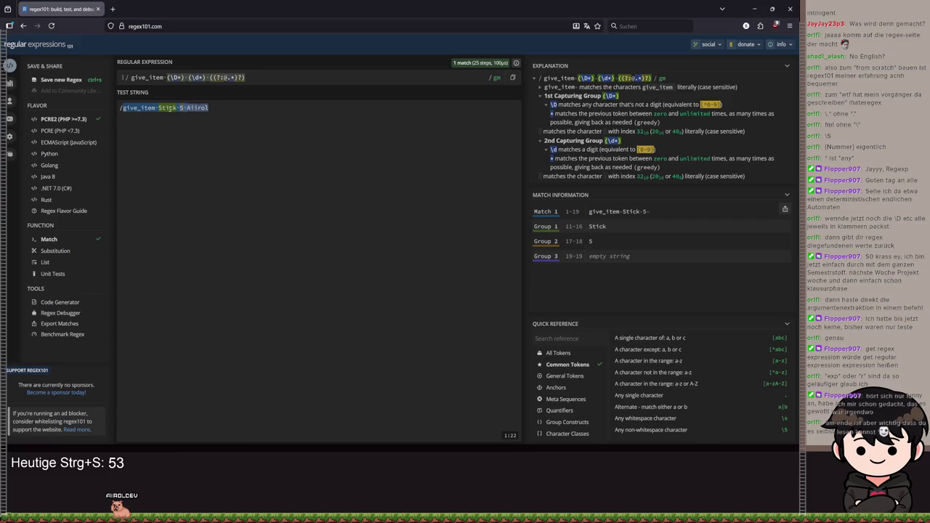
pyautogui.hotkey('ctrl', 'a')
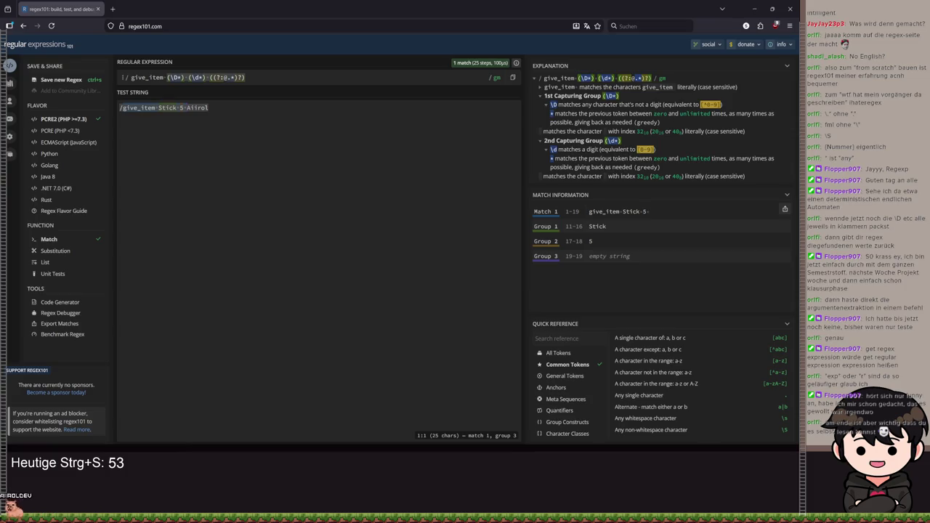
pyautogui.click(261, 77)
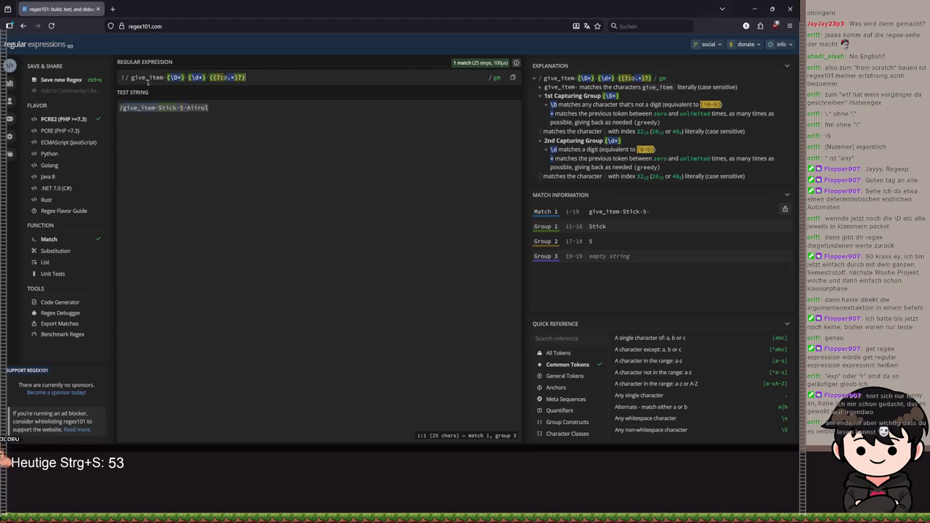
pyautogui.hotkey('ctrl', 'a')
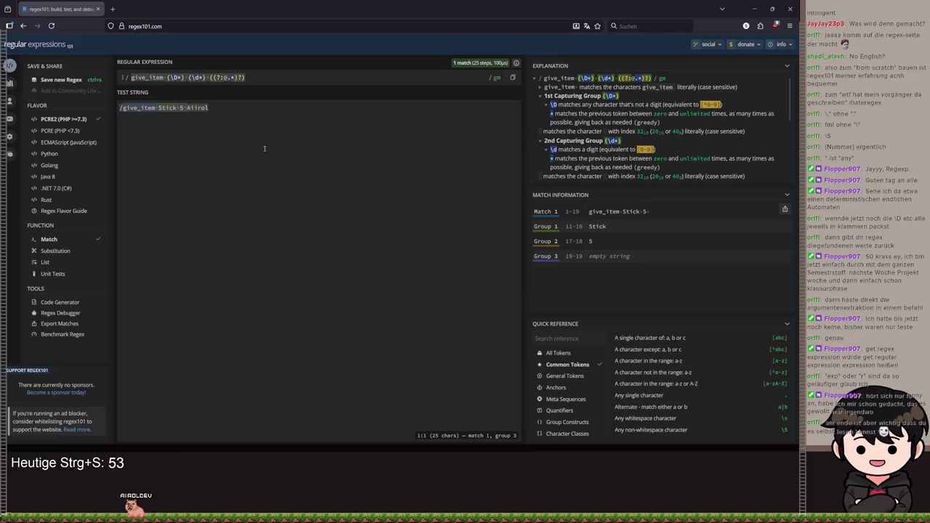
pyautogui.doubleClick(619, 256)
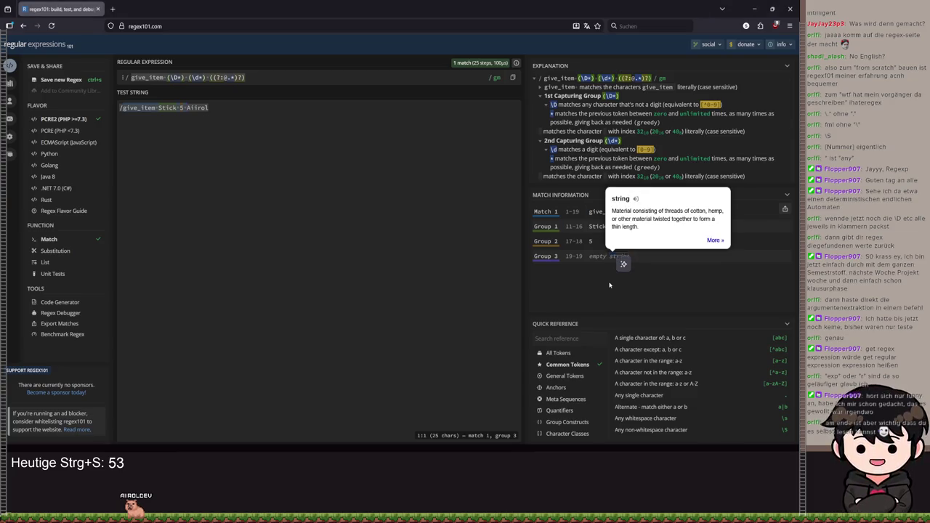
pyautogui.click(610, 284)
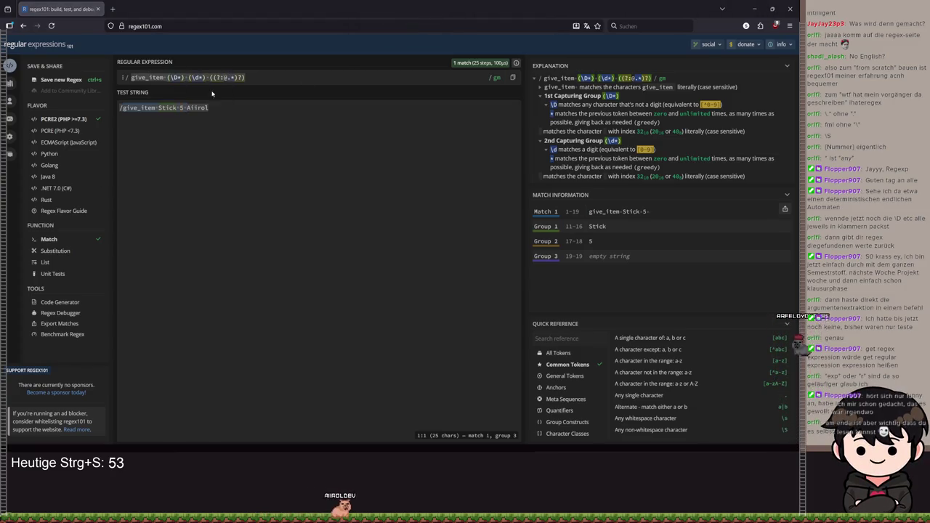
pyautogui.hotkey('ctrl', 'a')
pyautogui.write('^/give_item\\s+(\\S+)\\s+(\\d+)(?:\\s+@(\\S+))?$')
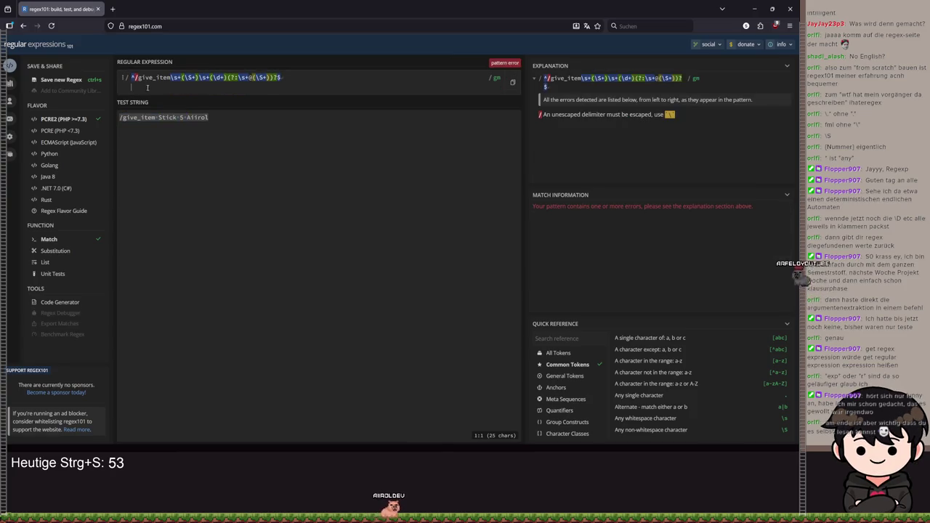
pyautogui.click(138, 77)
pyautogui.press('BackSpace')
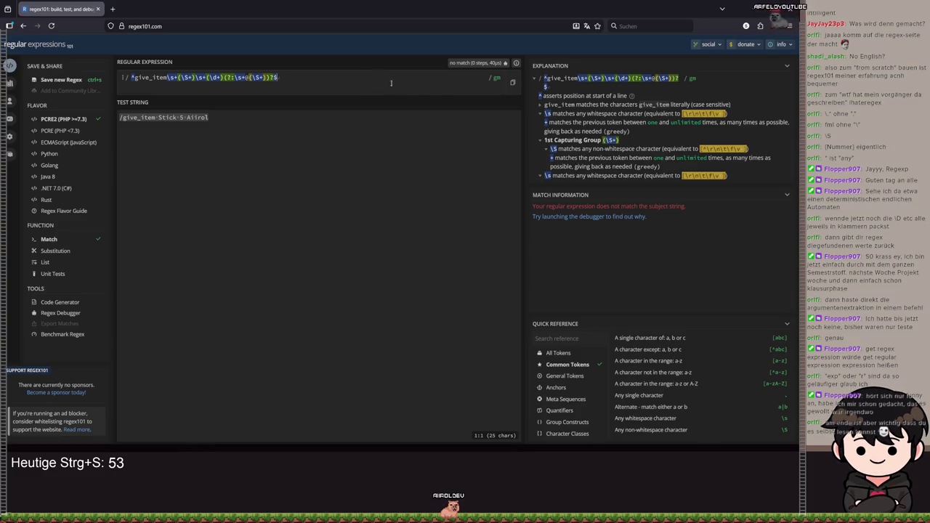
pyautogui.click(187, 117)
pyautogui.write('@')
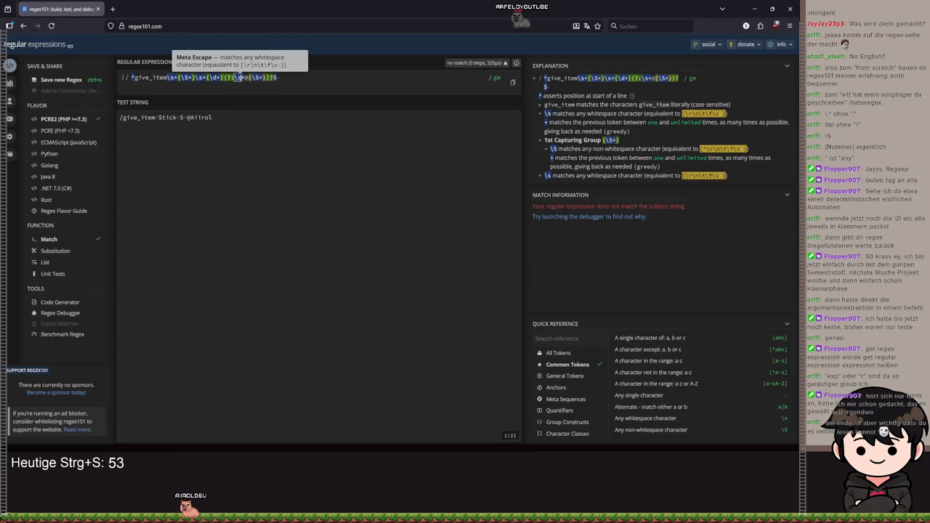
# Step: Launch the regex debugger on the failing match and advance it to step 3
pyautogui.scroll(-1, 635, 155)
pyautogui.scroll(-5, 635, 154)
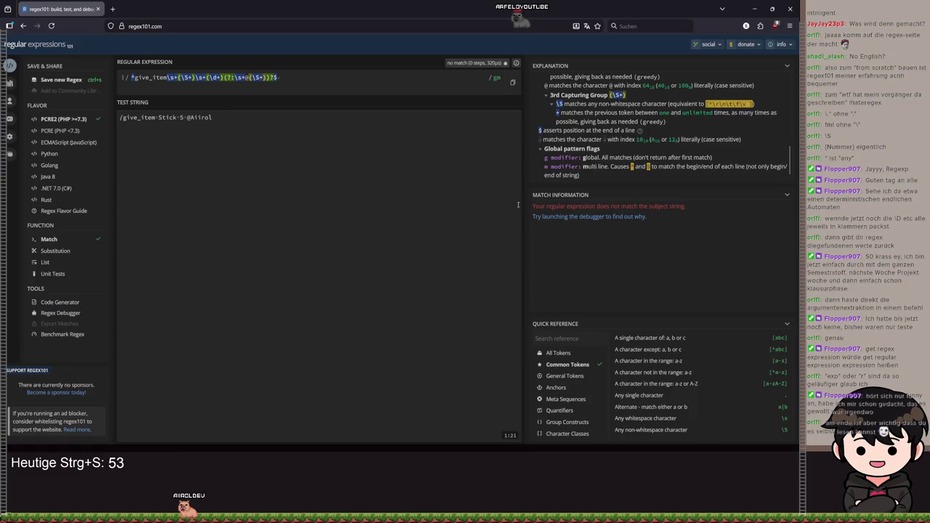
pyautogui.click(610, 217)
pyautogui.moveTo(283, 104)
pyautogui.mouseDown()
pyautogui.moveTo(347, 105)
pyautogui.moveTo(294, 103)
pyautogui.mouseUp()
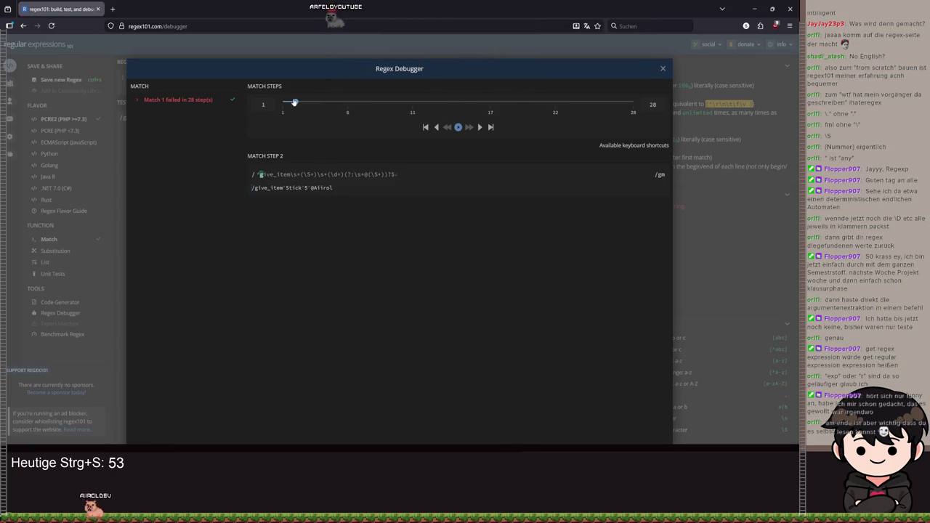
# Step: Scrub the debugger between steps 4 and 2, close it, and delete the ^ and $ anchors
pyautogui.moveTo(294, 102)
pyautogui.mouseDown()
pyautogui.moveTo(324, 120)
pyautogui.moveTo(339, 102)
pyautogui.moveTo(400, 112)
pyautogui.moveTo(283, 109)
pyautogui.mouseUp()
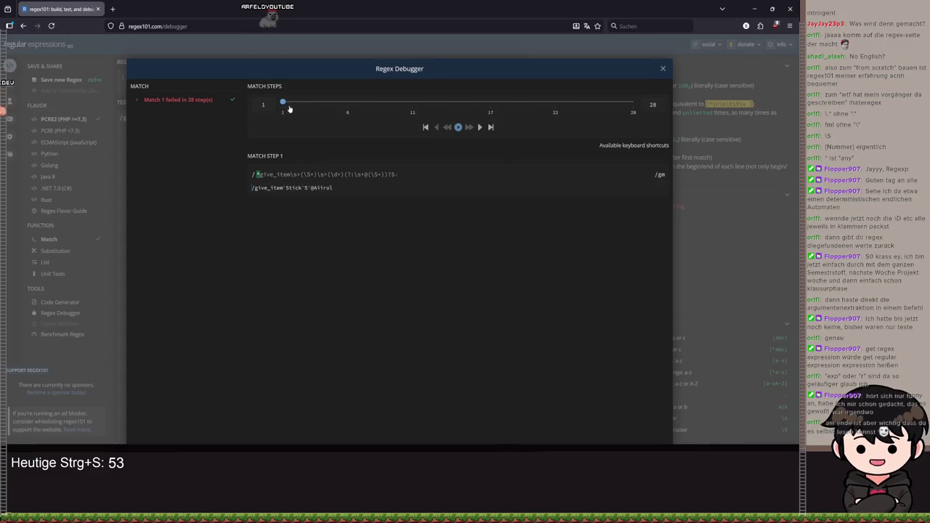
pyautogui.moveTo(306, 109)
pyautogui.mouseDown()
pyautogui.moveTo(295, 112)
pyautogui.moveTo(305, 120)
pyautogui.moveTo(293, 117)
pyautogui.mouseUp()
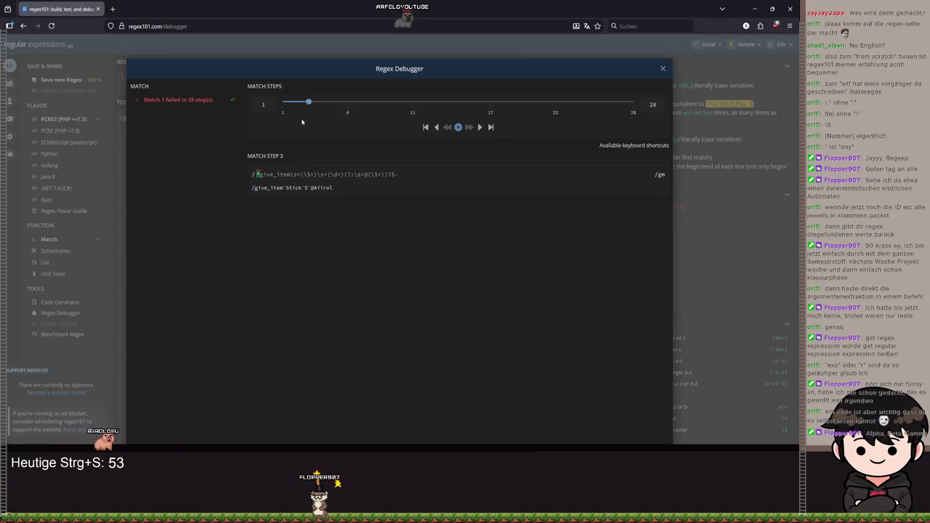
pyautogui.click(153, 169)
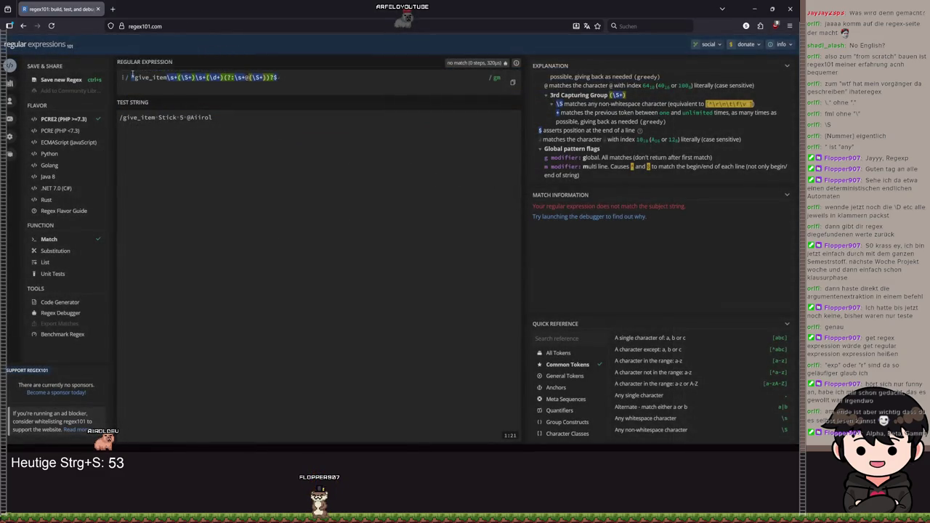
pyautogui.click(134, 77)
pyautogui.press('BackSpace')
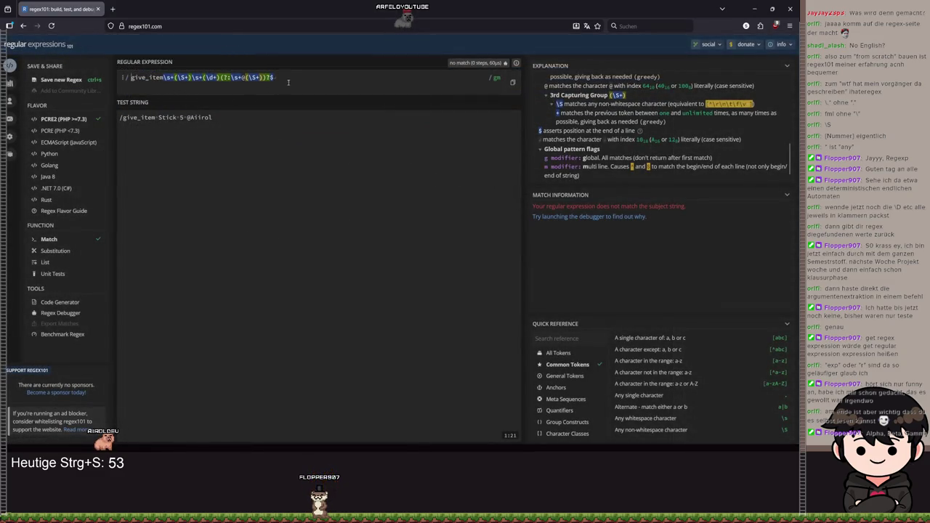
pyautogui.click(275, 78)
pyautogui.press('BackSpace')
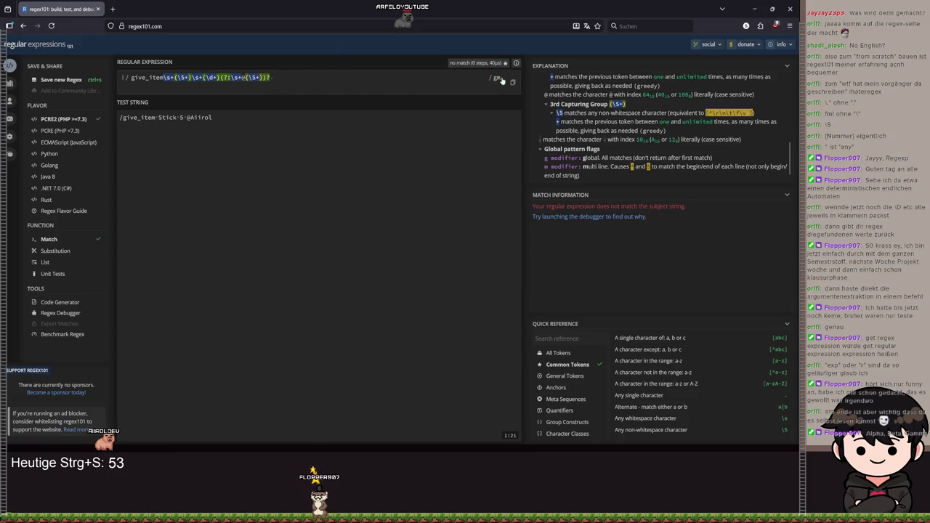
# Step: Relaunch the debugger on the unanchored pattern, step through to step 28, then close it
pyautogui.click(574, 217)
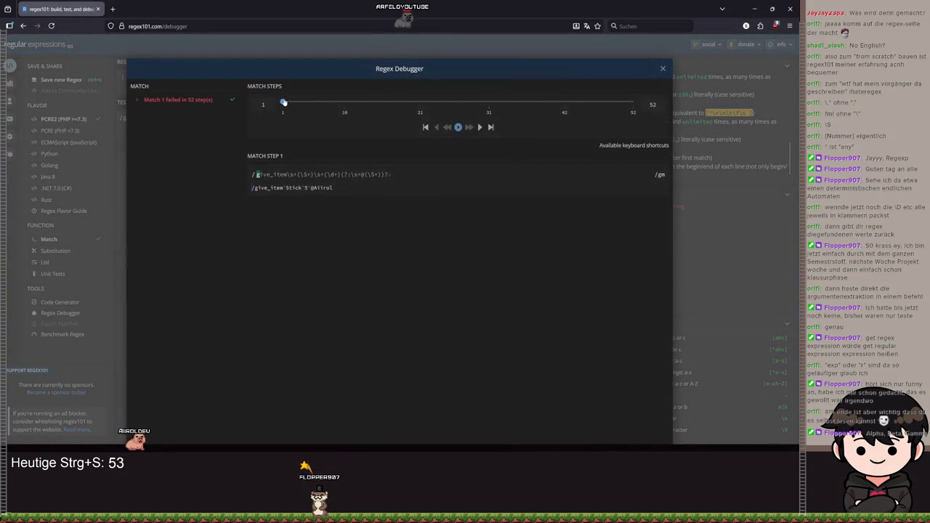
pyautogui.press('Right')
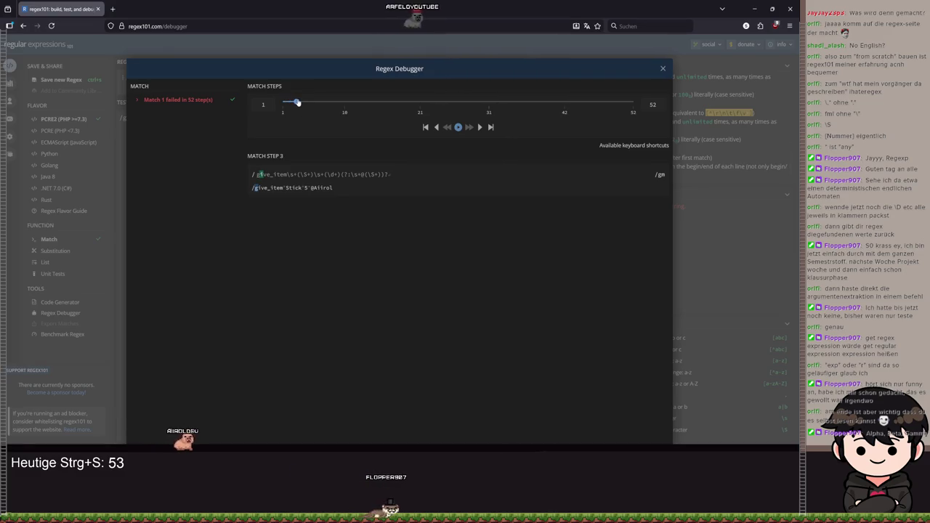
pyautogui.press('Right')
pyautogui.press('Right')
pyautogui.press('Right')
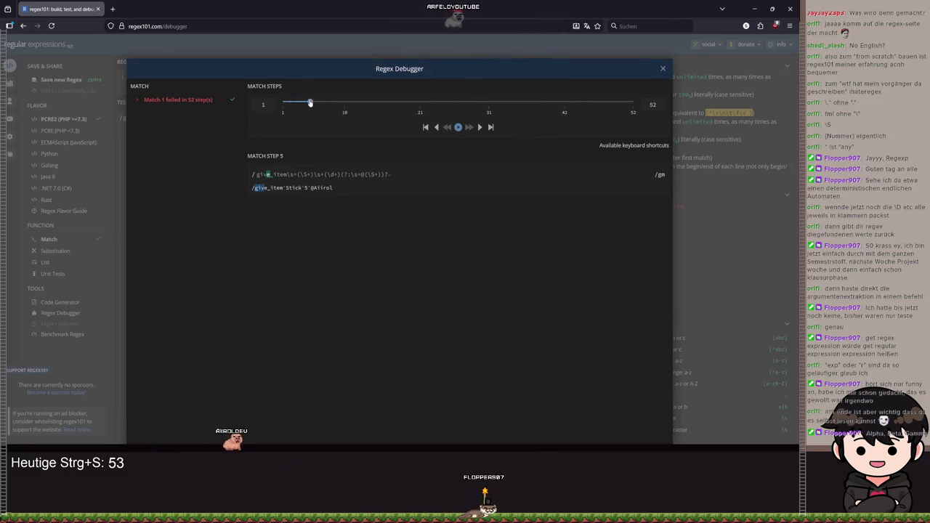
pyautogui.moveTo(316, 103); pyautogui.dragTo(447, 104)
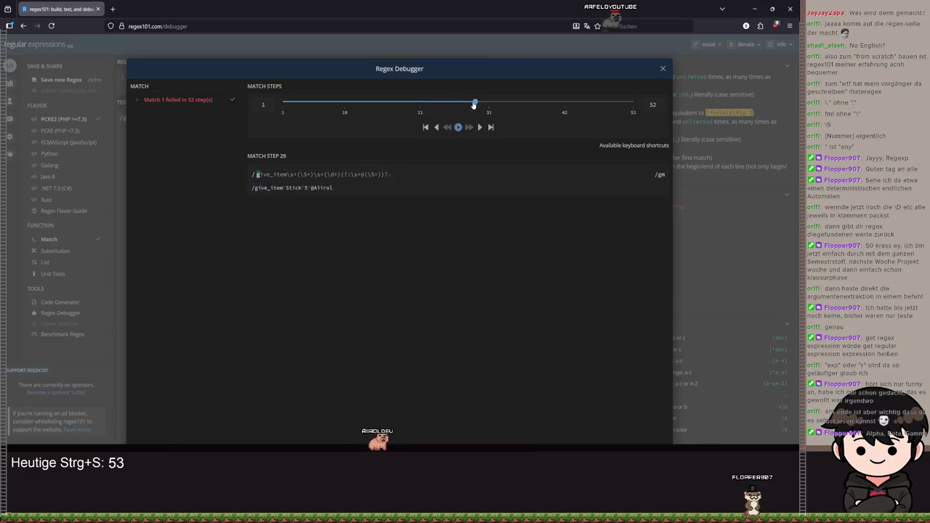
pyautogui.moveTo(468, 104); pyautogui.dragTo(455, 106)
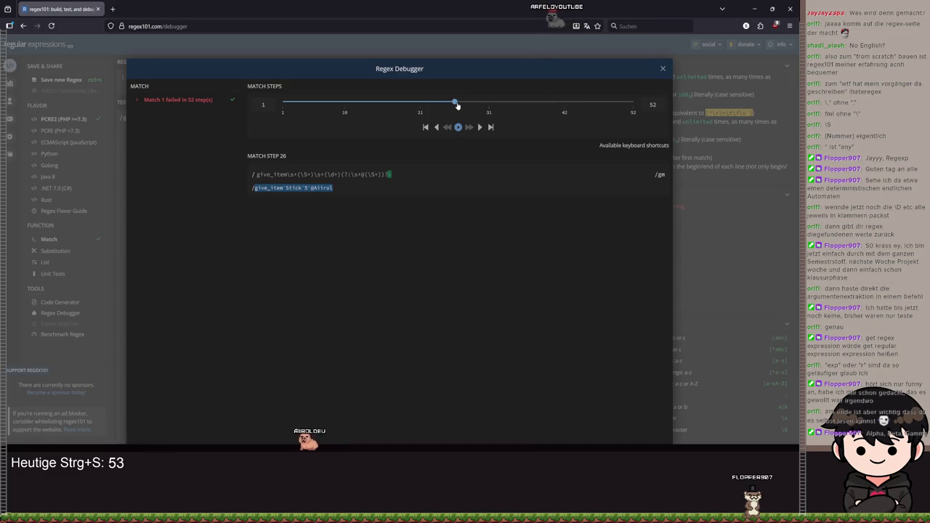
pyautogui.moveTo(460, 104)
pyautogui.mouseDown()
pyautogui.moveTo(592, 104)
pyautogui.moveTo(455, 96)
pyautogui.mouseUp()
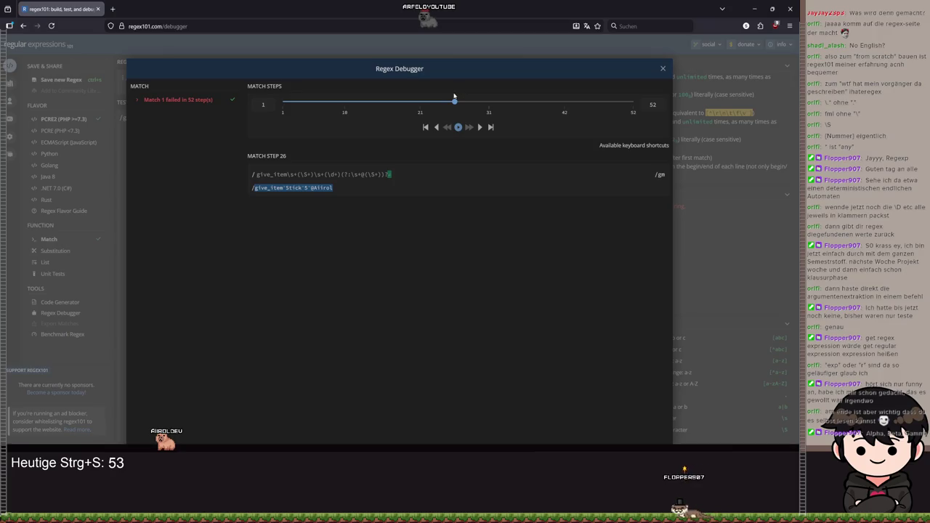
pyautogui.click(663, 68)
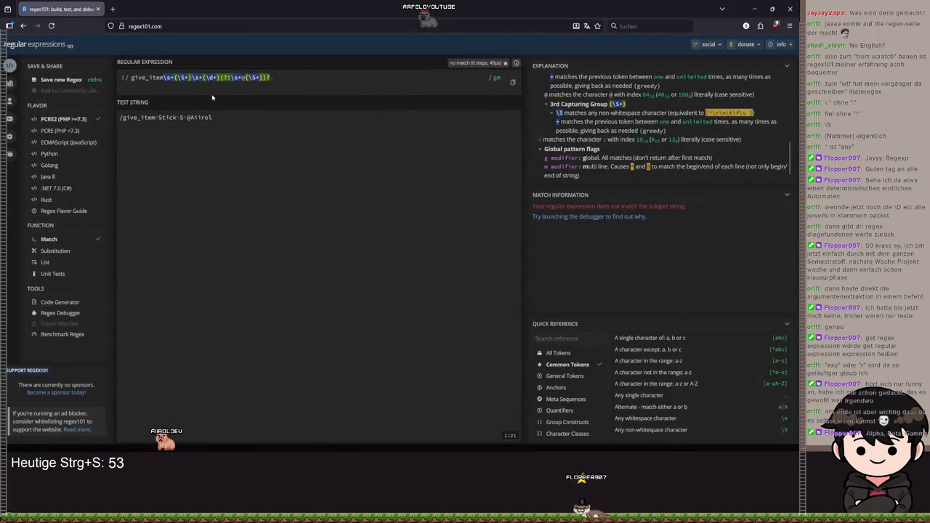
# Step: Remove the pattern's empty second line, adjust the test string, and append ? after the @-name group
pyautogui.press('BackSpace')
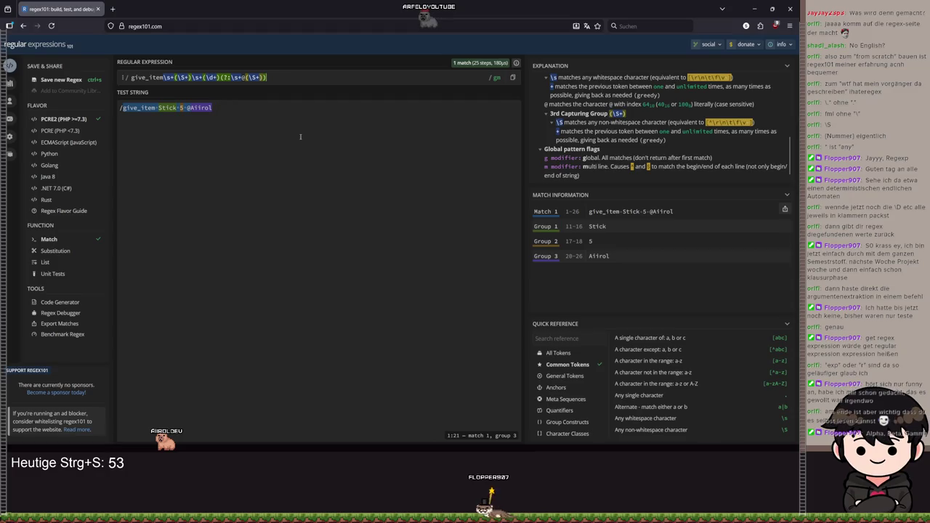
pyautogui.click(190, 107)
pyautogui.press('BackSpace')
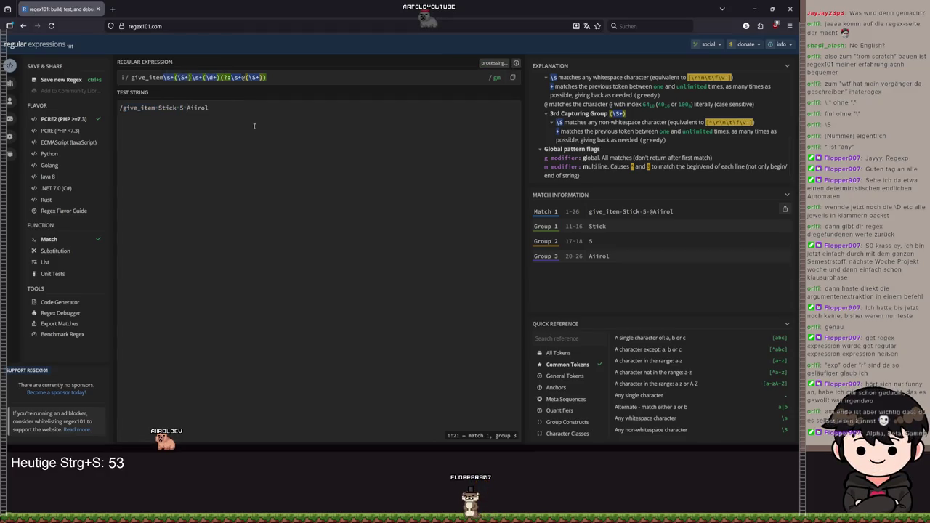
pyautogui.write('@')
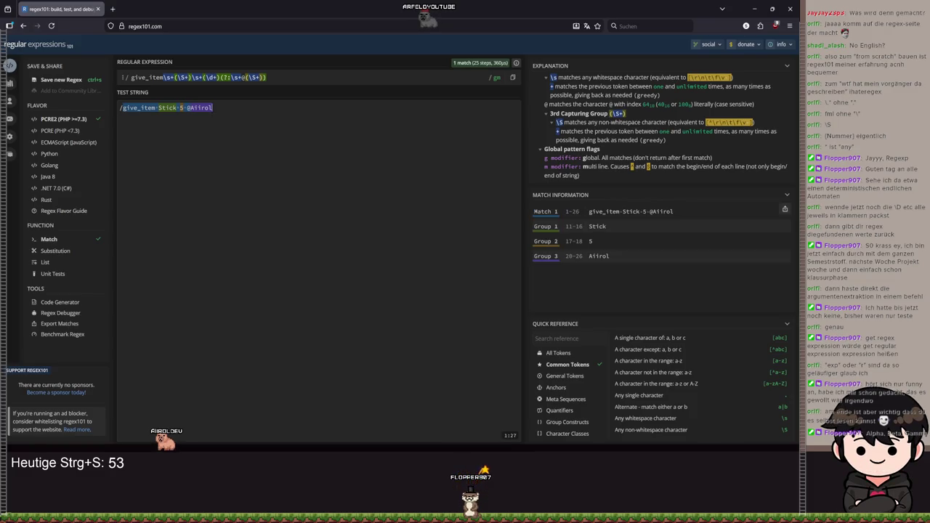
pyautogui.press('BackSpace')
pyautogui.press('BackSpace')
pyautogui.press('BackSpace')
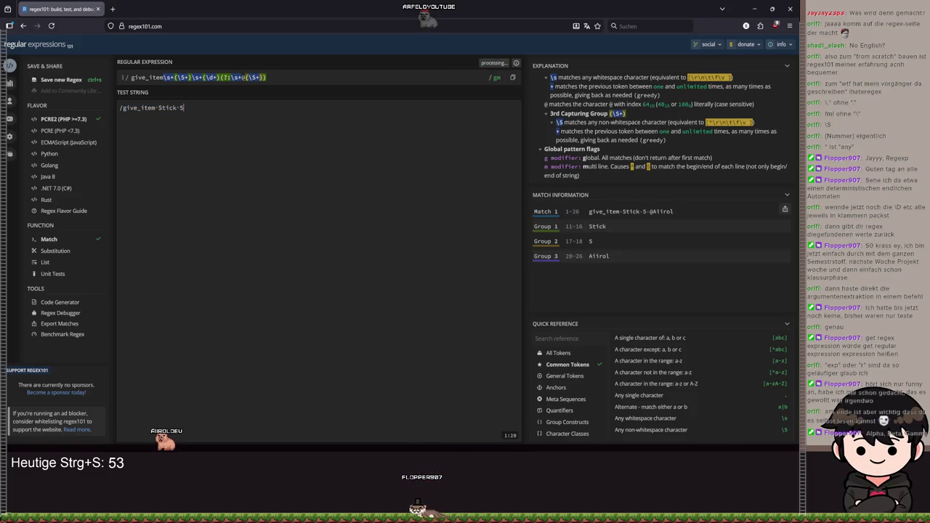
pyautogui.click(286, 76)
pyautogui.write('?')
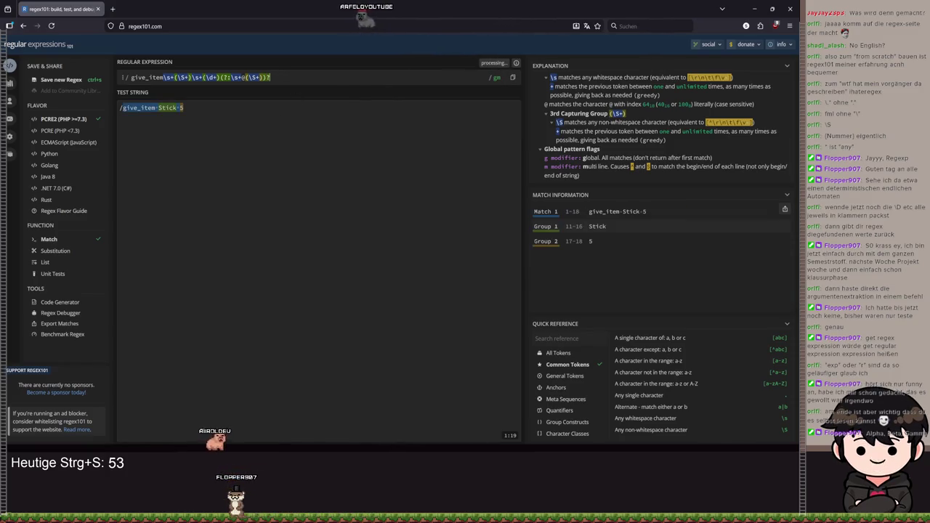
pyautogui.click(207, 107)
pyautogui.write('@Airol')
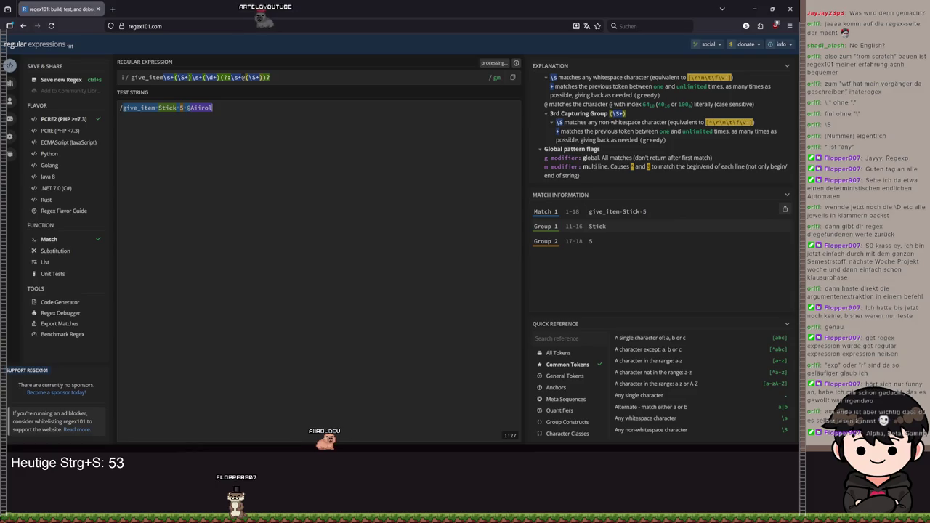
pyautogui.press('BackSpace')
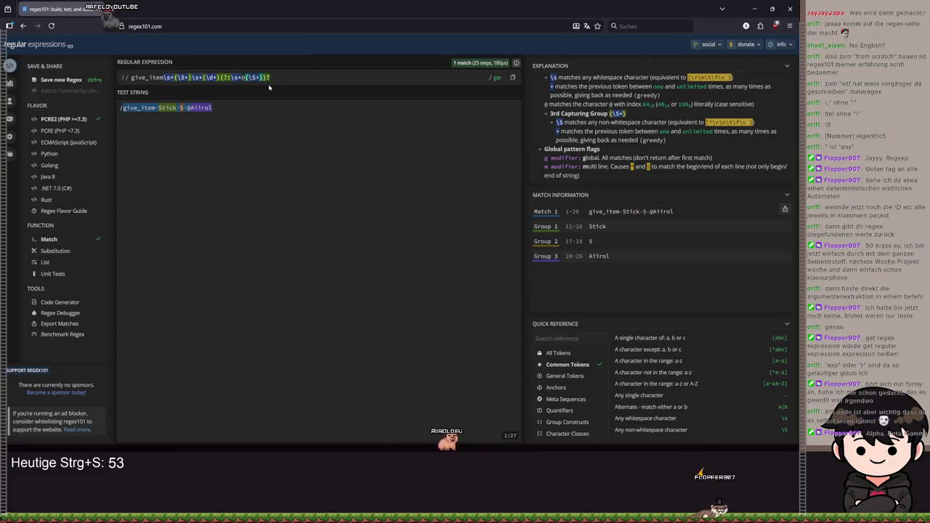
pyautogui.press('BackSpace')
pyautogui.write('@')
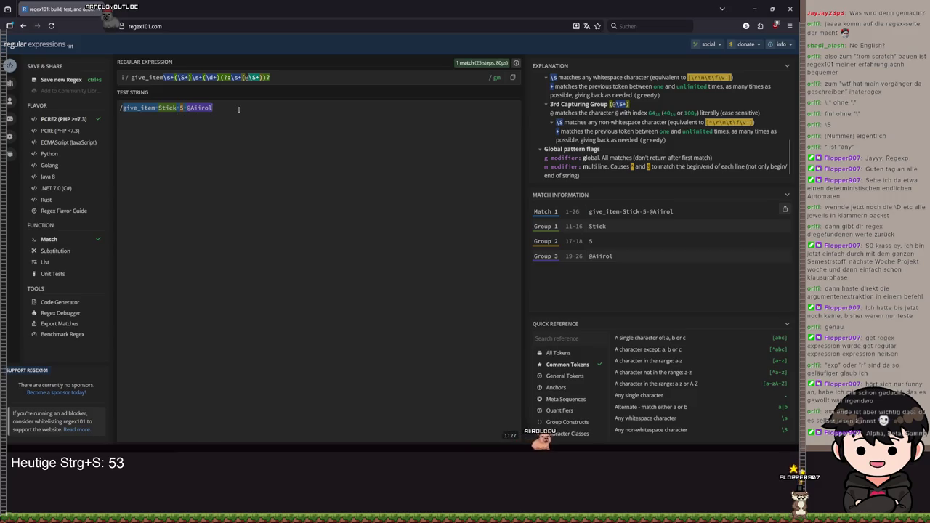
pyautogui.press('BackSpace')
pyautogui.press('BackSpace')
pyautogui.press('BackSpace')
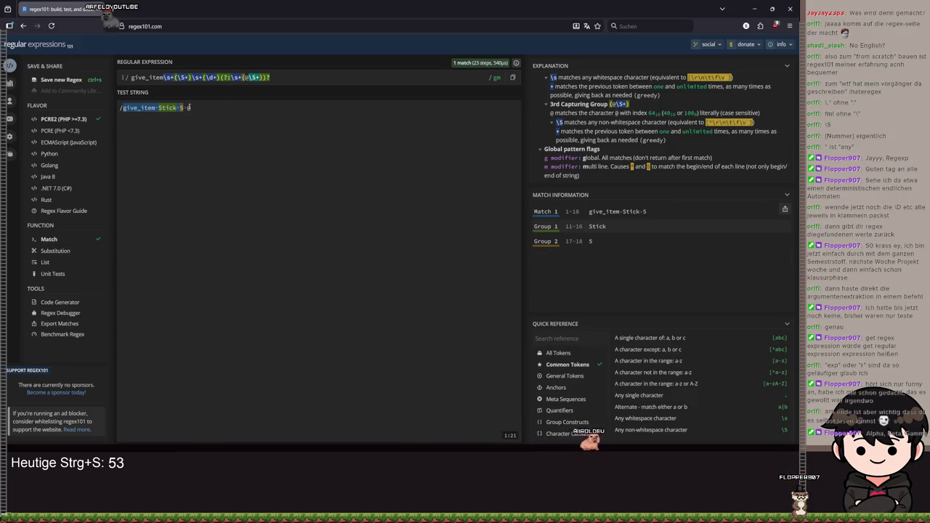
pyautogui.press('BackSpace')
pyautogui.press('BackSpace')
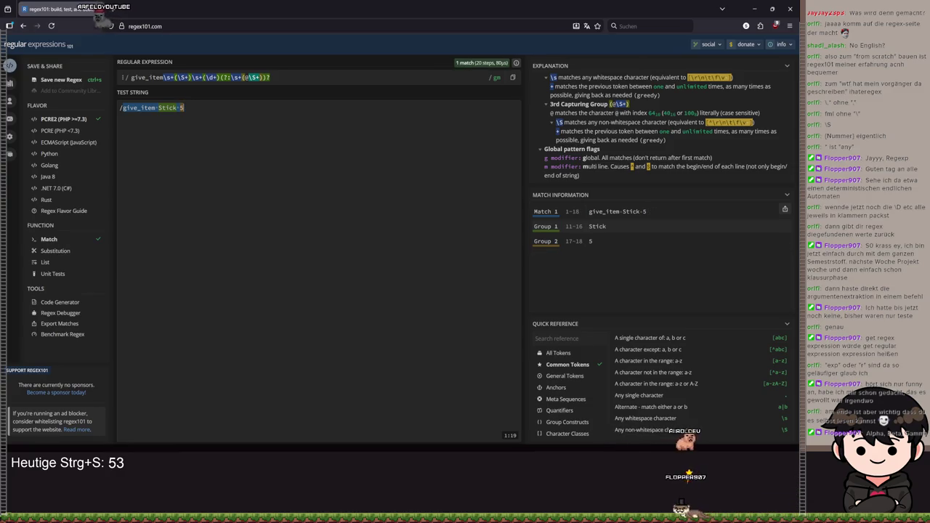
pyautogui.write(' @Airol')
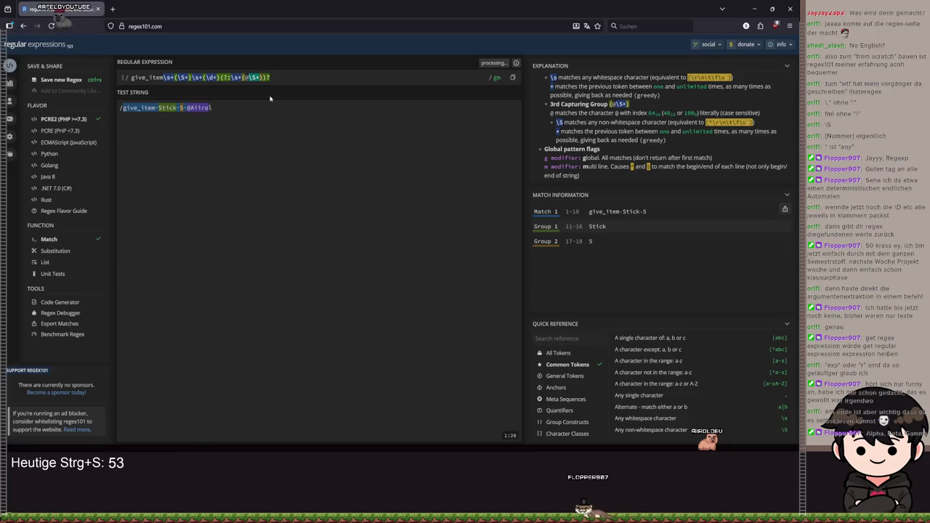
pyautogui.press('BackSpace')
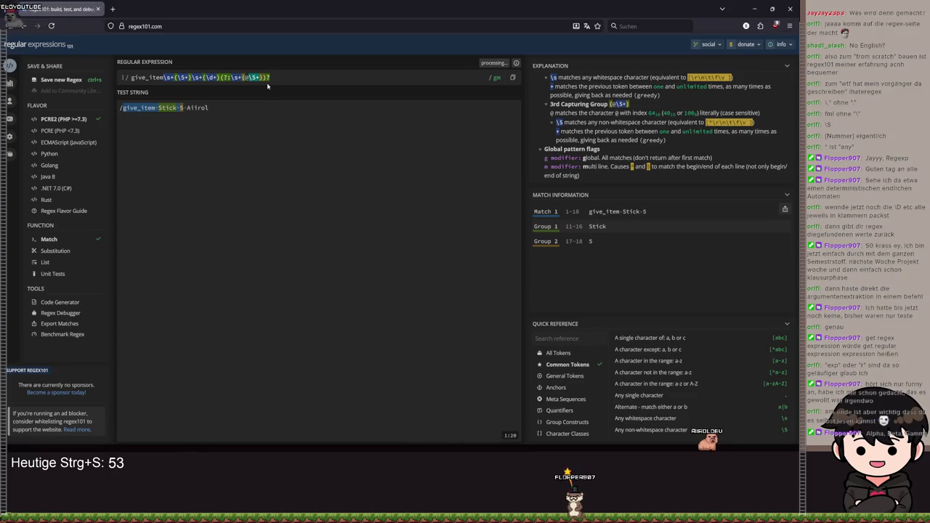
# Step: Retype the @ in the pattern's third group, confirm the 'give_item Stick 5' match, and minimize the browser
pyautogui.click(276, 76)
pyautogui.press('Left')
pyautogui.press('Left')
pyautogui.press('Left')
pyautogui.press('BackSpace')
pyautogui.write('@')
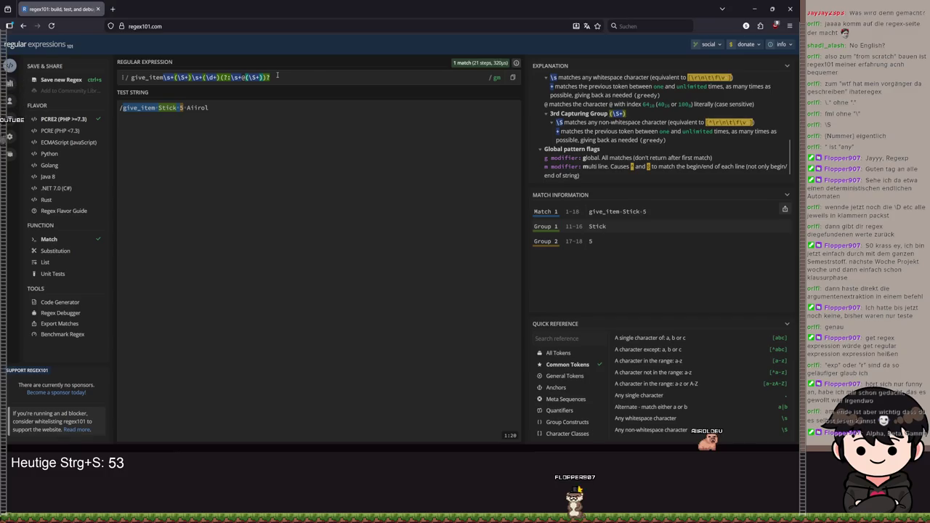
pyautogui.scroll(-1, 592, 141)
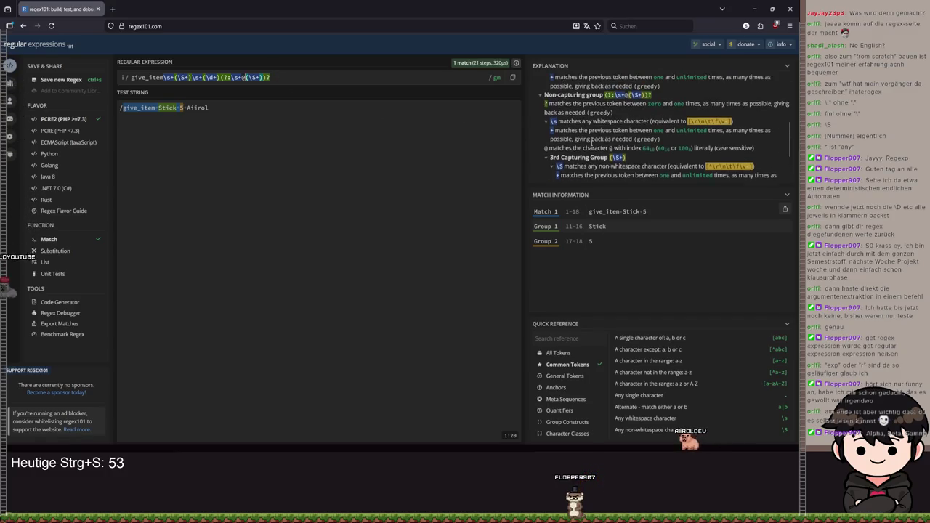
pyautogui.scroll(1, 592, 141)
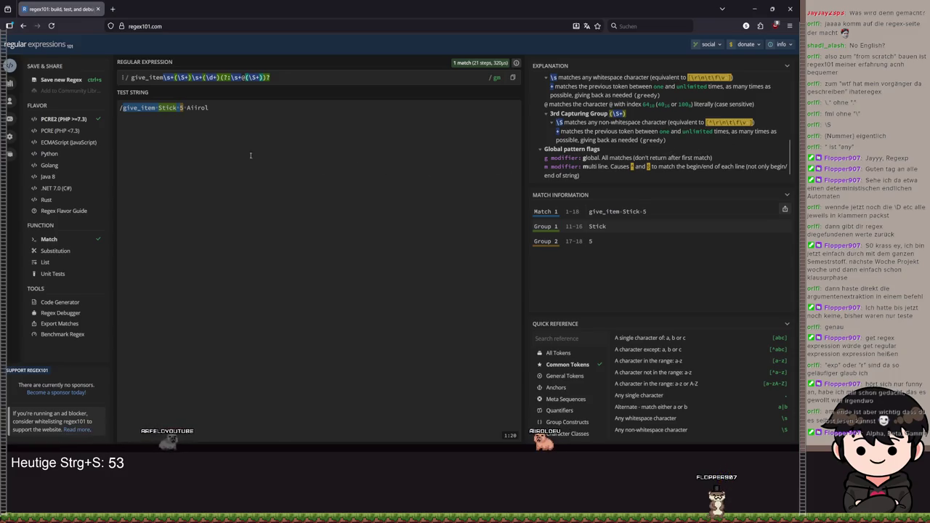
pyautogui.scroll(-5, 692, 380)
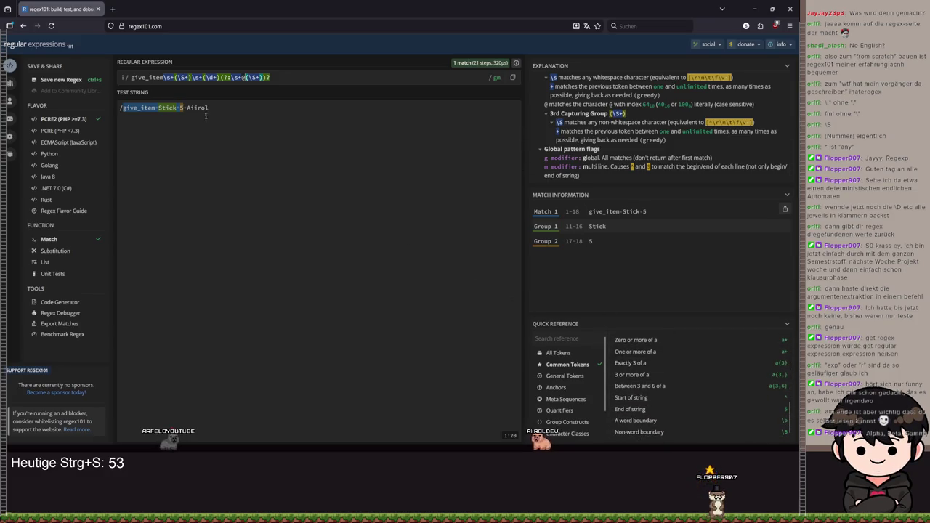
pyautogui.moveTo(152, 107)
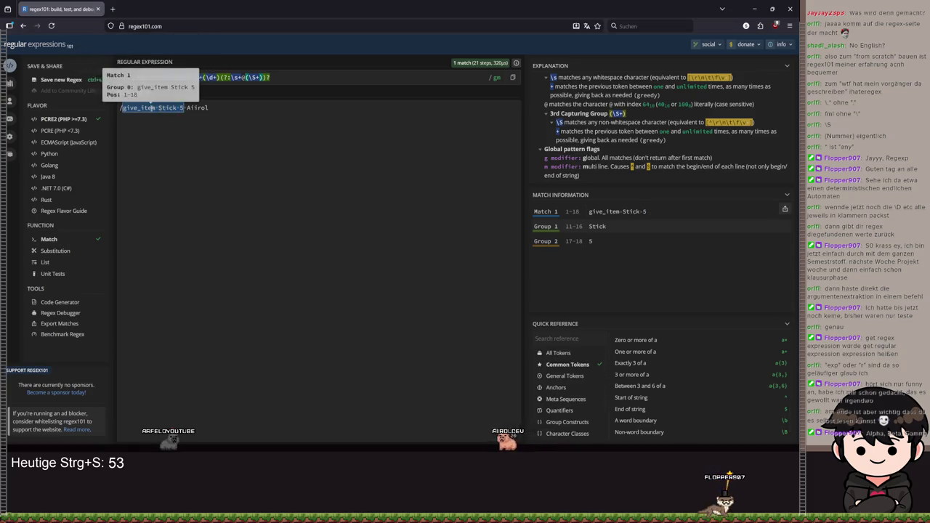
pyautogui.moveTo(269, 77)
pyautogui.mouseDown()
pyautogui.moveTo(130, 77)
pyautogui.moveTo(166, 77)
pyautogui.mouseUp()
pyautogui.hotkey('ctrl', 'c')
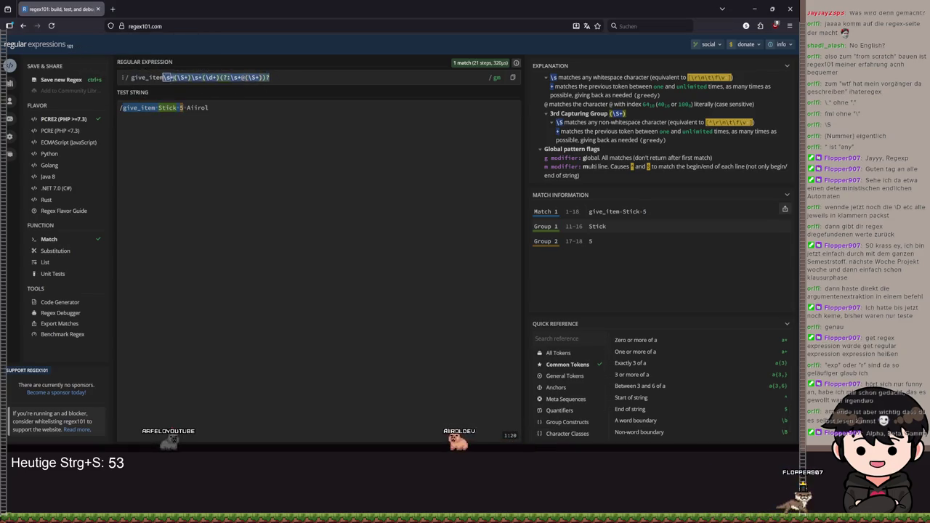
pyautogui.click(755, 11)
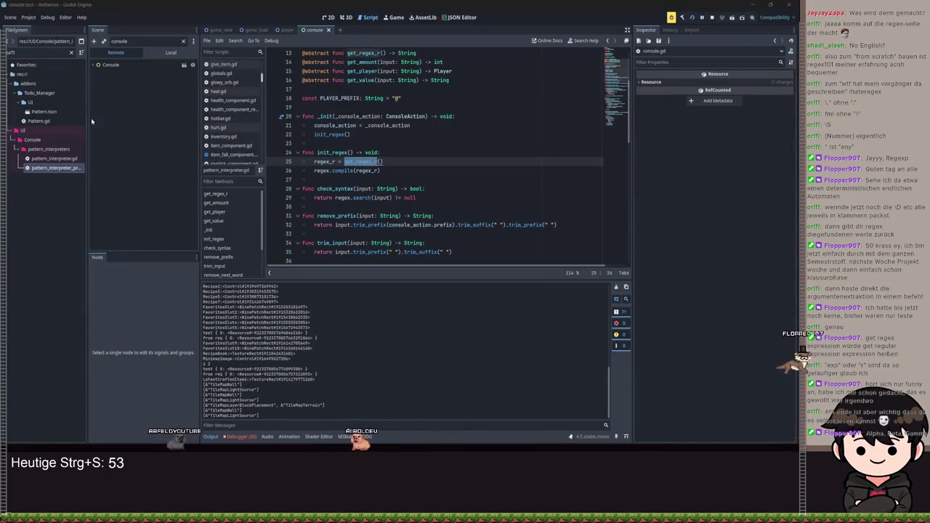
# Step: Open pattern_interpreter_prefix_value_count_player.gd and paste the new regex over line 8's string
pyautogui.doubleClick(52, 168)
pyautogui.moveTo(412, 116); pyautogui.dragTo(324, 117)
pyautogui.hotkey('ctrl', 'v')
# Step: Double every backslash in the pasted regex to clear the escape error, and save the script
pyautogui.click(353, 116)
pyautogui.write('\\')
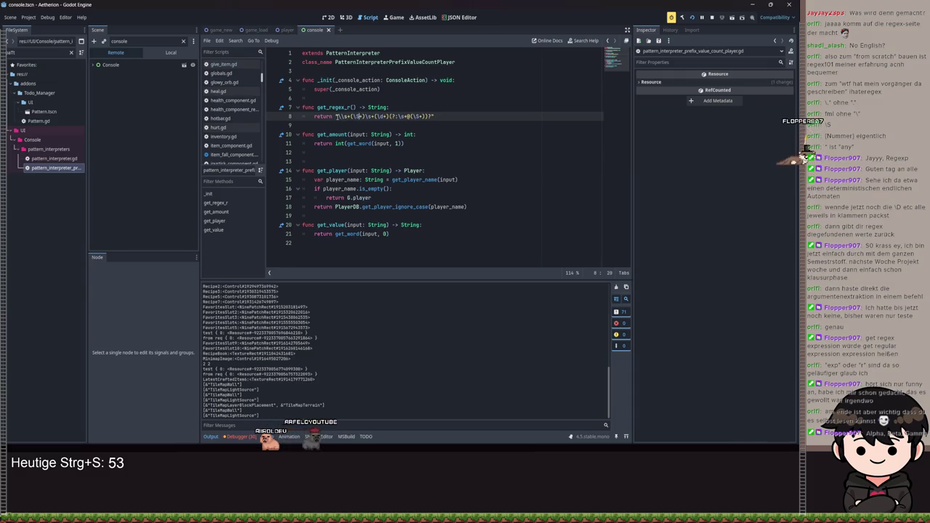
pyautogui.press('BackSpace')
pyautogui.write('\\')
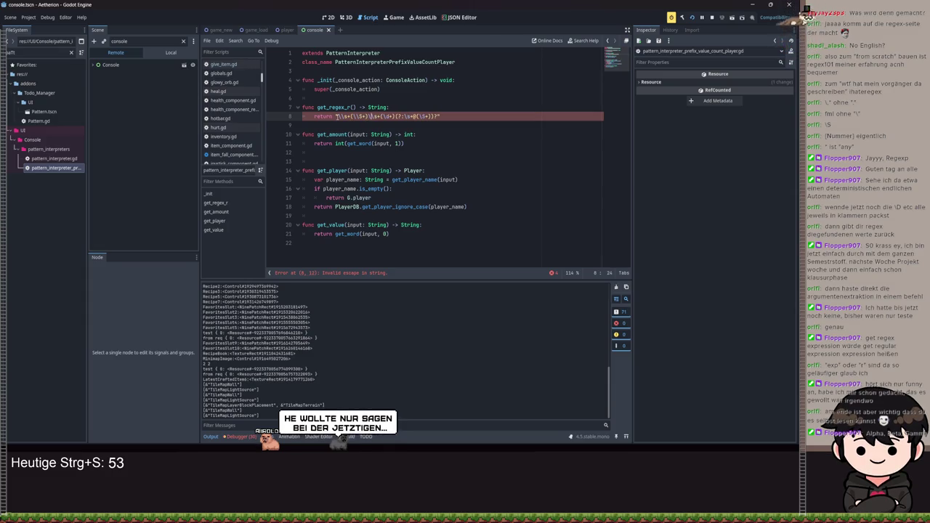
pyautogui.write('\\')
pyautogui.press('Left')
pyautogui.press('Left')
pyautogui.write('\\')
pyautogui.click(412, 116)
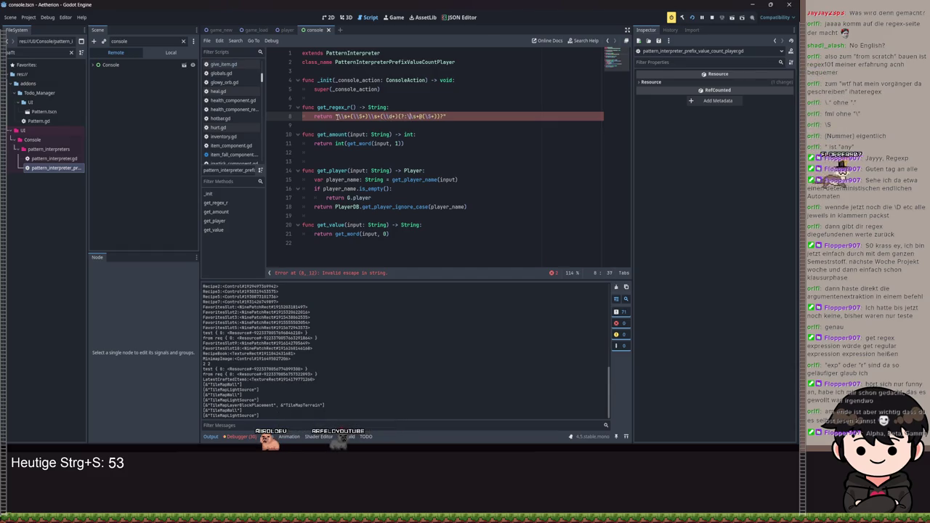
pyautogui.write('\\')
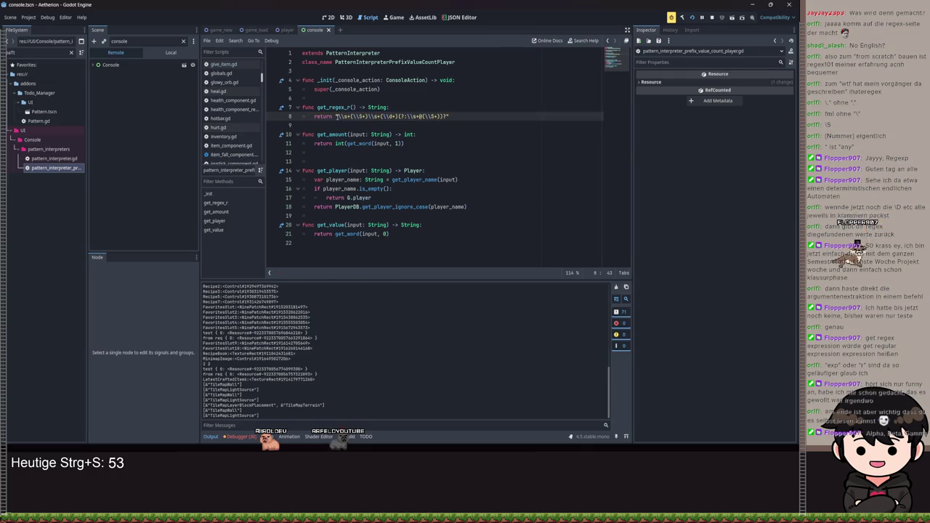
pyautogui.hotkey('ctrl', 's')
pyautogui.hotkey('ctrl', 's')
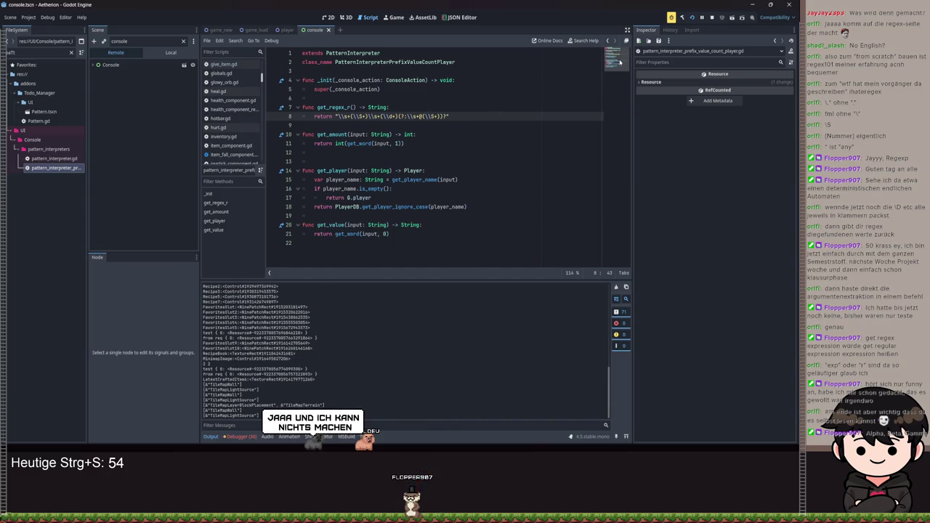
pyautogui.click(111, 65)
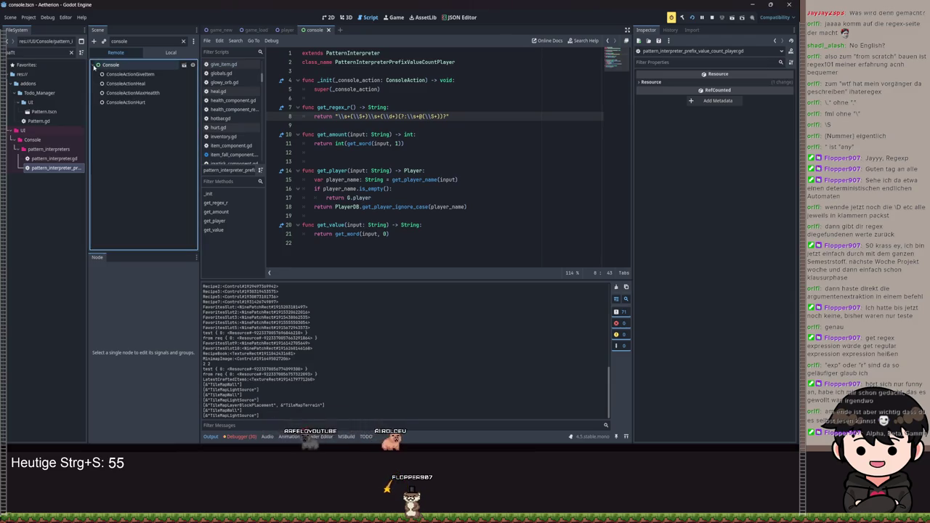
# Step: Set the live ConsoleActionGiveItem's pattern to Prefix Value Count Player, then save the script
pyautogui.click(130, 74)
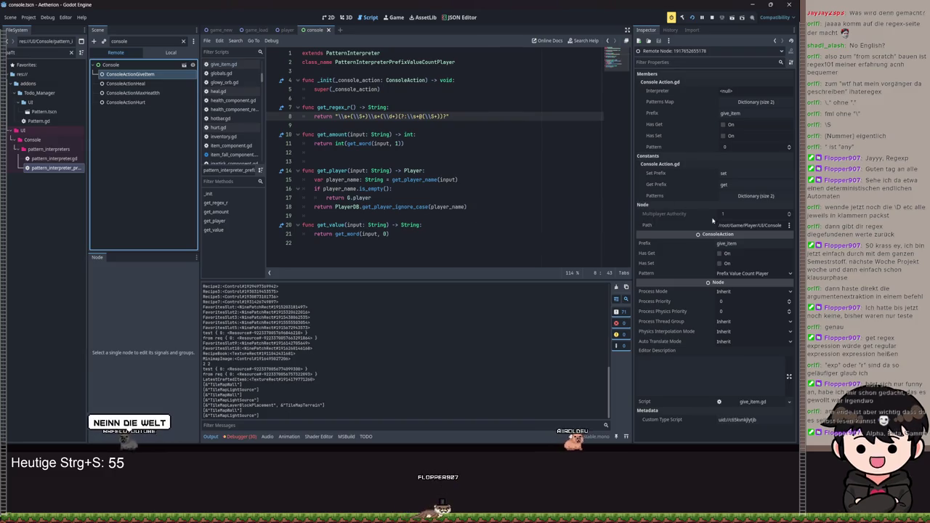
pyautogui.click(791, 147)
pyautogui.doubleClick(790, 148)
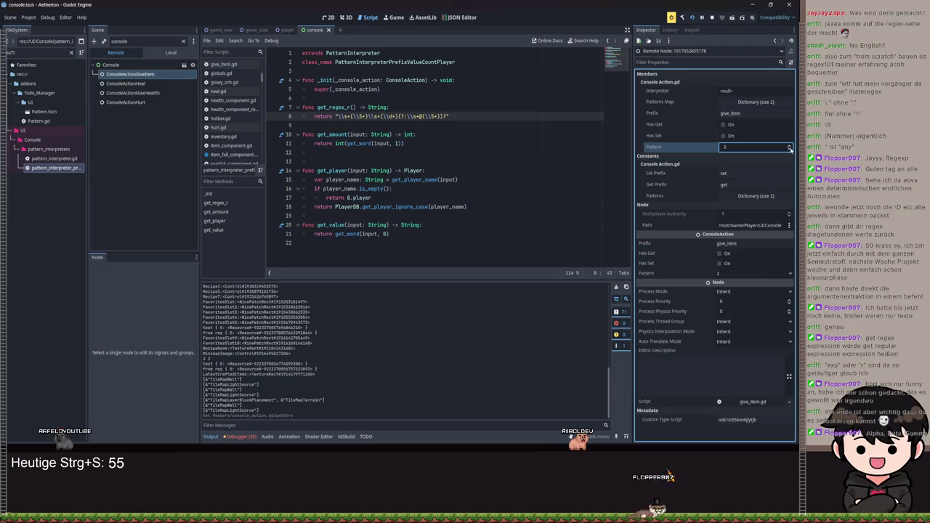
pyautogui.click(455, 207)
pyautogui.hotkey('ctrl', 's')
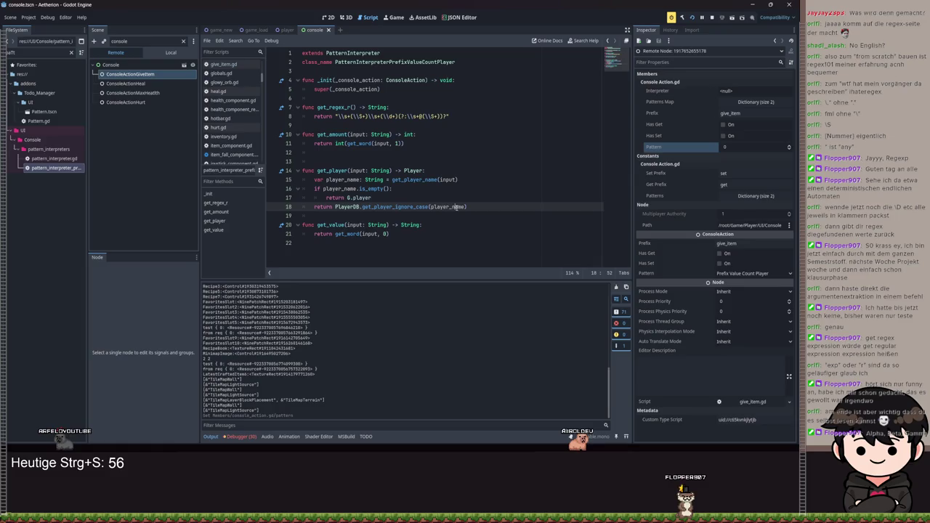
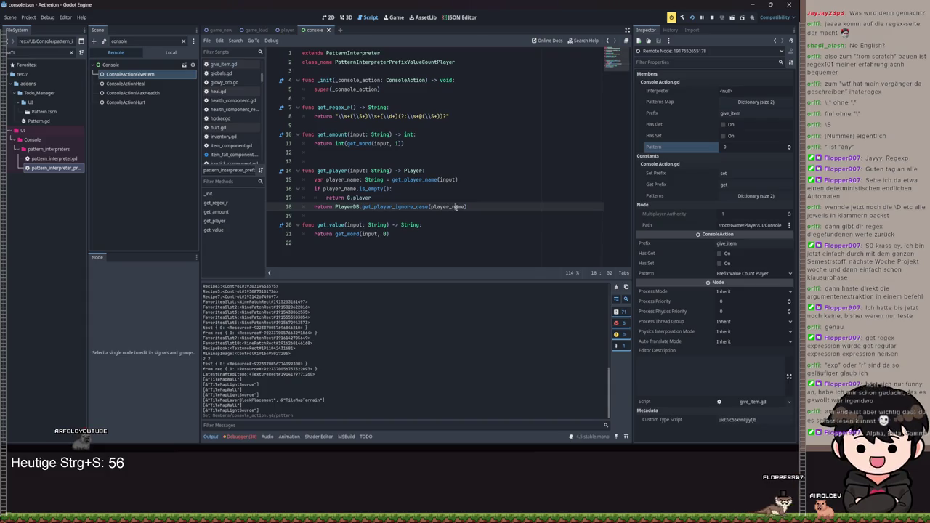
# Step: Save the PatternInterpreterPrefixValueCountPlayer script after checking its player_name fallback to G.player on lines 17–18
pyautogui.hotkey('ctrl', 's')
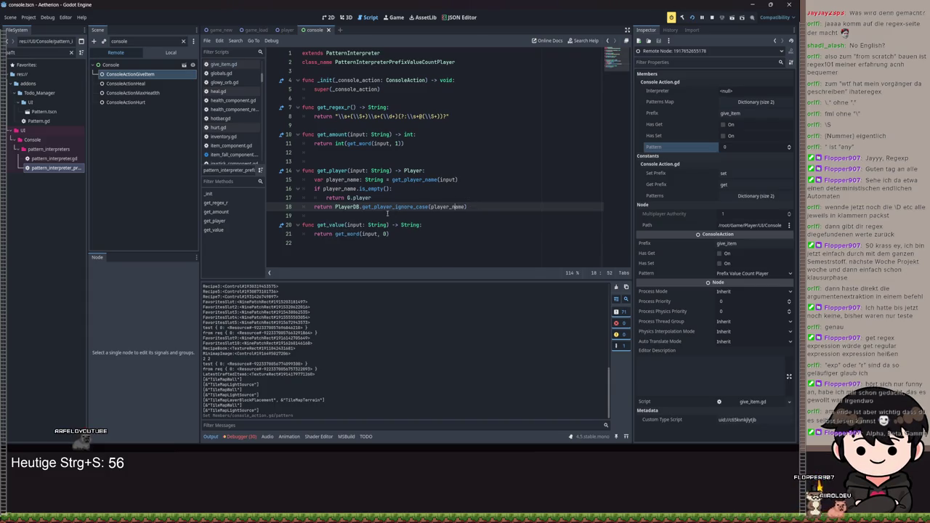
pyautogui.click(513, 196)
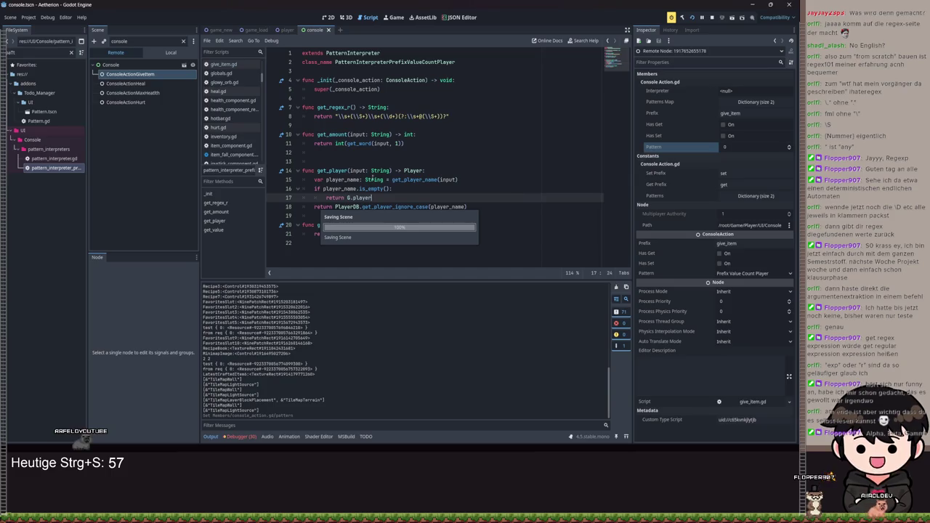
pyautogui.hotkey('ctrl', 's')
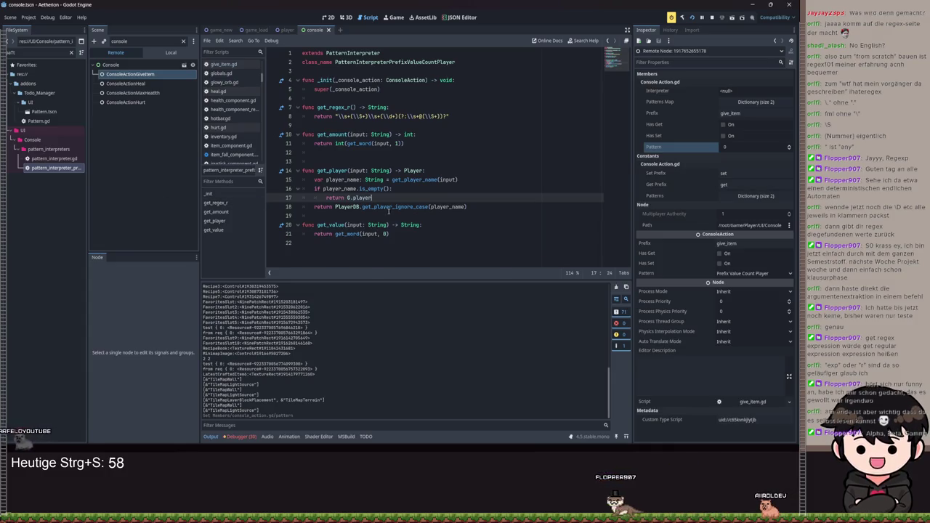
pyautogui.click(454, 206)
pyautogui.hotkey('ctrl', 's')
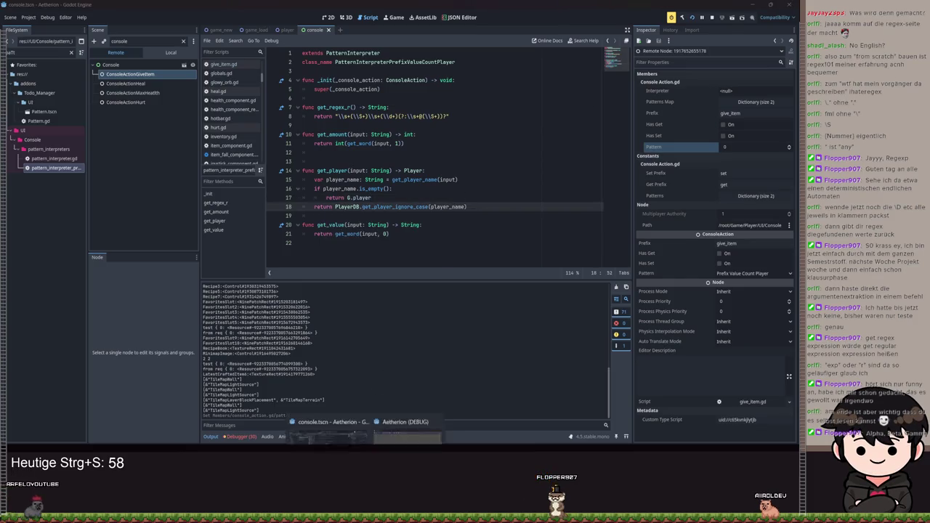
# Step: Relaunch the game, start it from the title screen and type 'give_item stick' into the in-game console
pyautogui.click(648, 117)
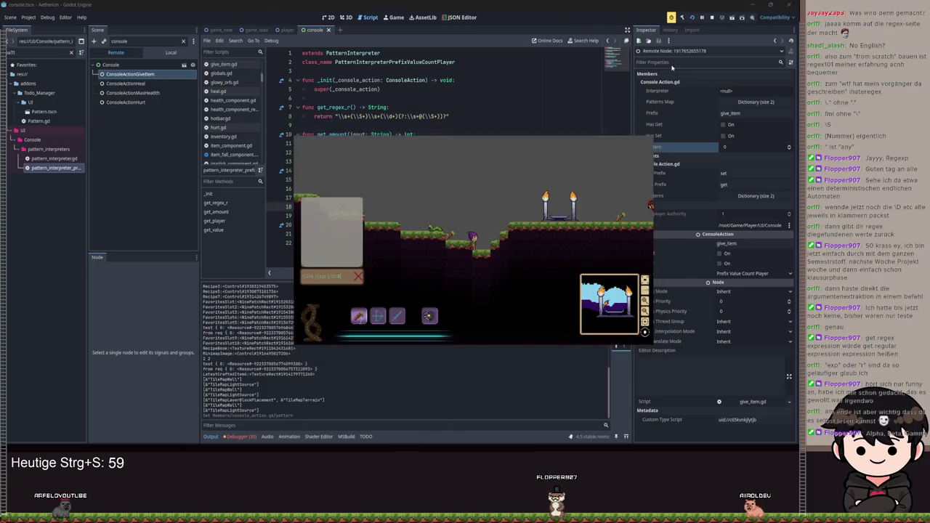
pyautogui.click(692, 18)
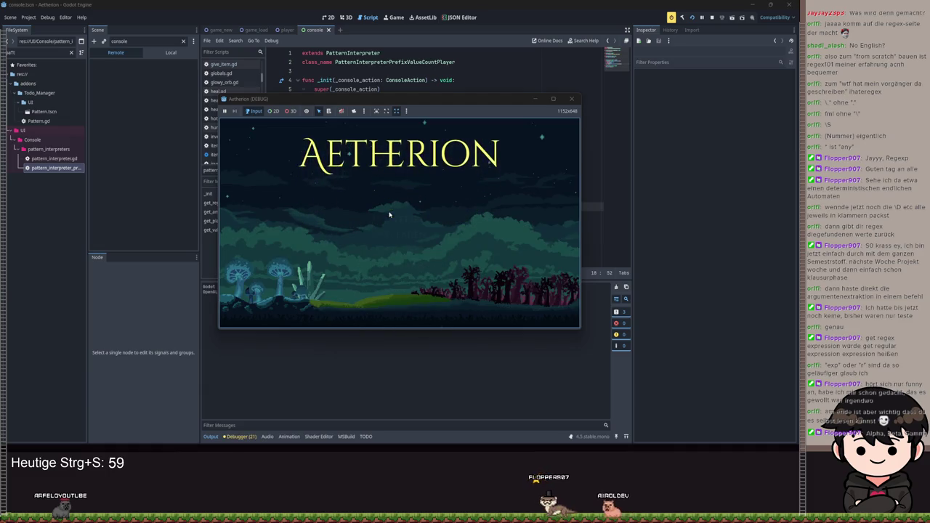
pyautogui.press('Return')
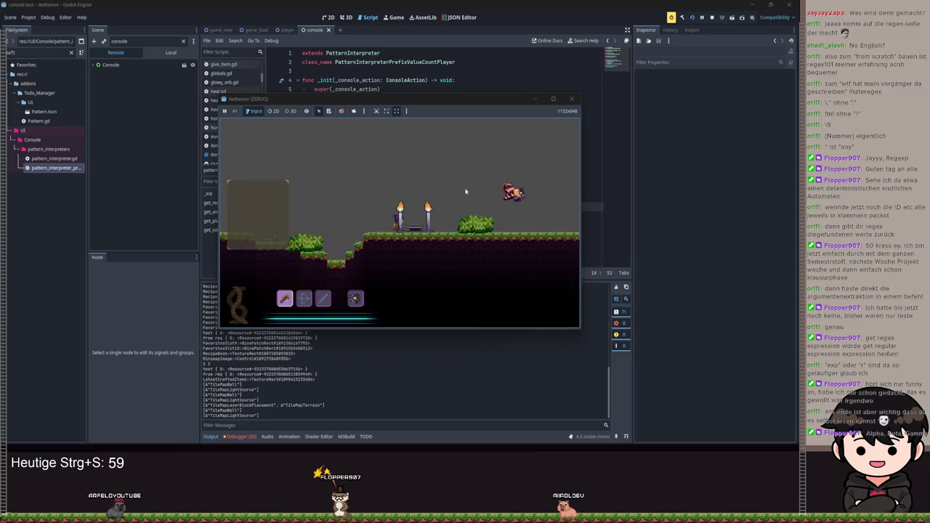
pyautogui.press('a')
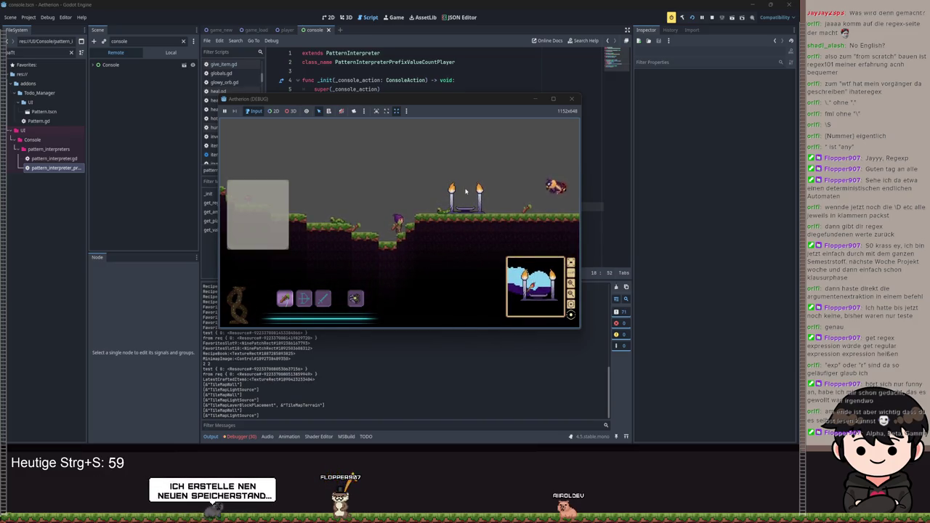
pyautogui.write('give_item stick')
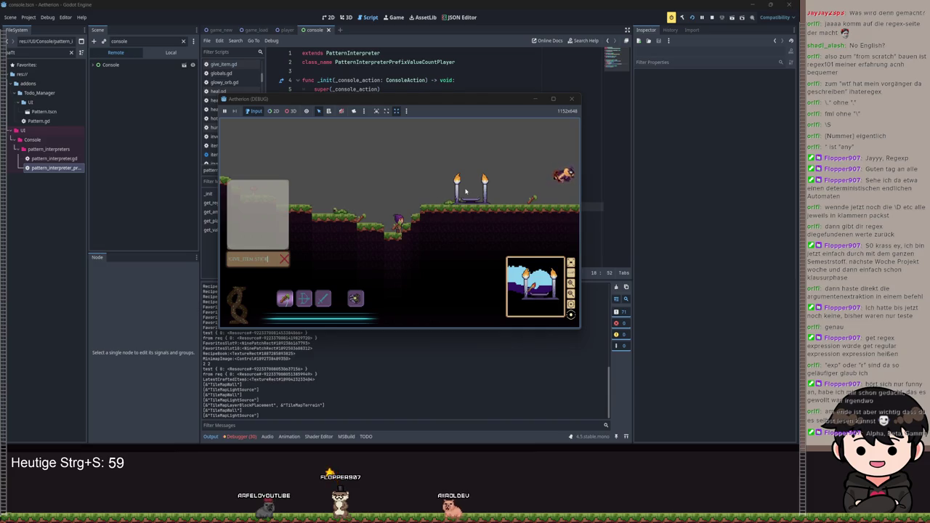
pyautogui.press('Return')
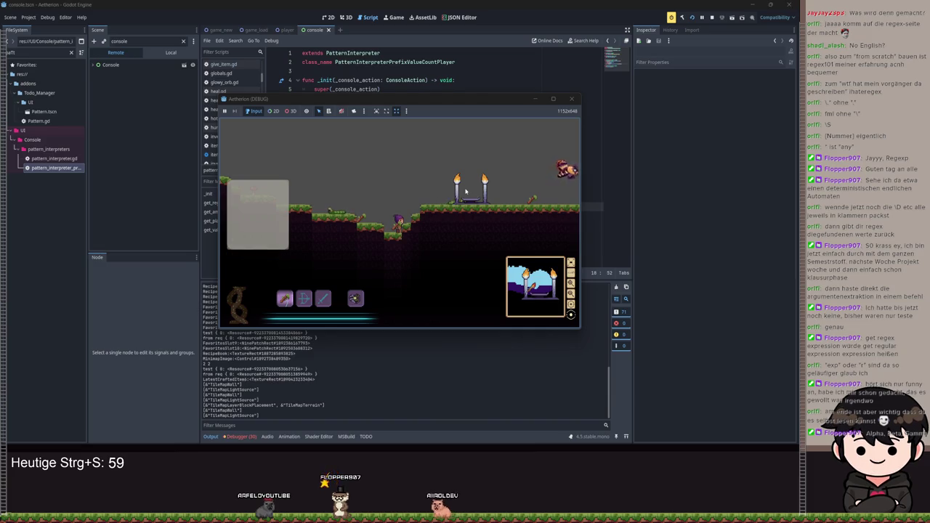
# Step: Close the debug game window and bring up pattern_interpreter.gd in the script editor
pyautogui.click(571, 99)
pyautogui.click(419, 129)
pyautogui.hotkey('alt', 'Left')
pyautogui.scroll(-15, 406, 141)
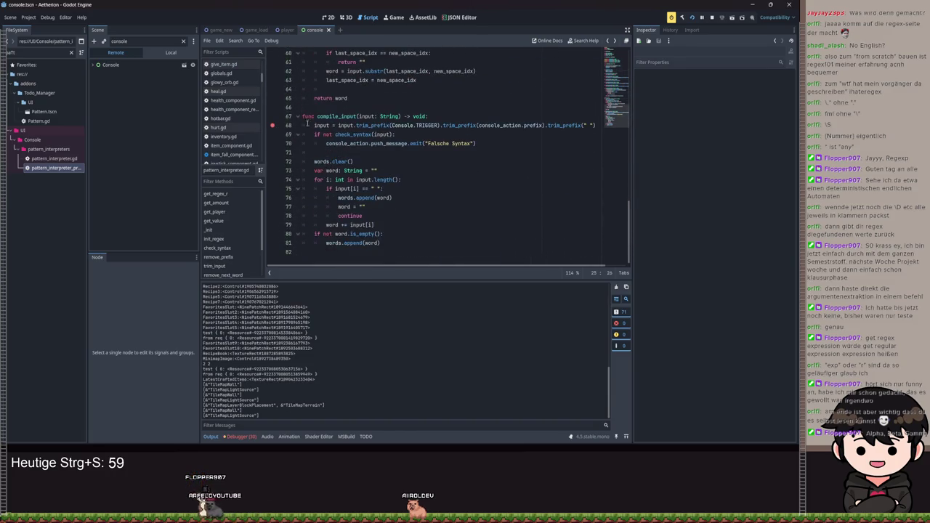
# Step: Save pattern_interpreter.gd, then briefly run and stop the project
pyautogui.click(436, 117)
pyautogui.hotkey('ctrl', 's')
pyautogui.press('F5')
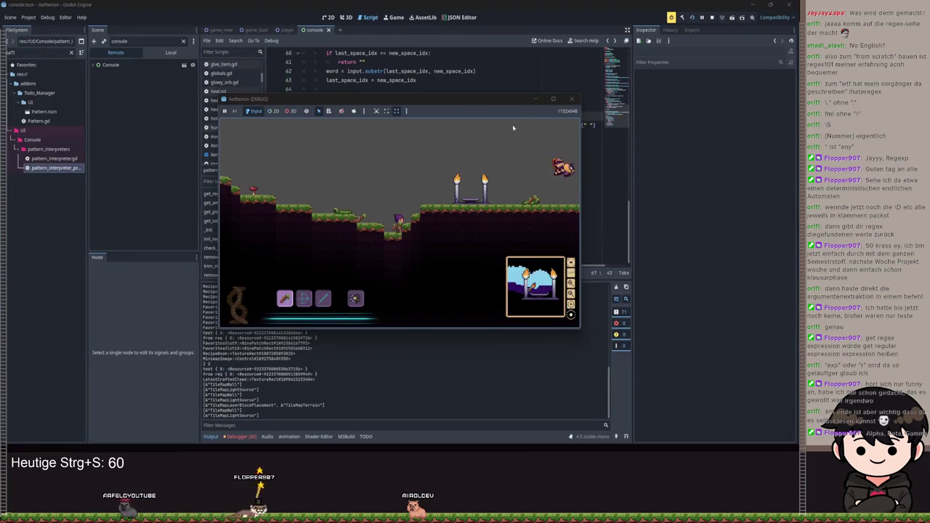
pyautogui.press('F8')
# Step: Add a return after the 'Falsche Syntax' push_message in compile_input and save
pyautogui.click(495, 142)
pyautogui.press('Return')
pyautogui.write('return')
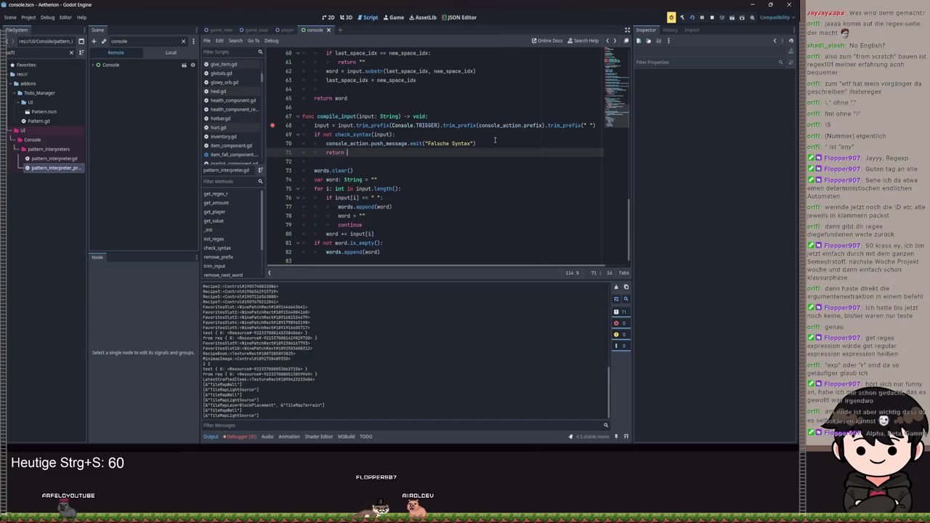
pyautogui.hotkey('ctrl', 's')
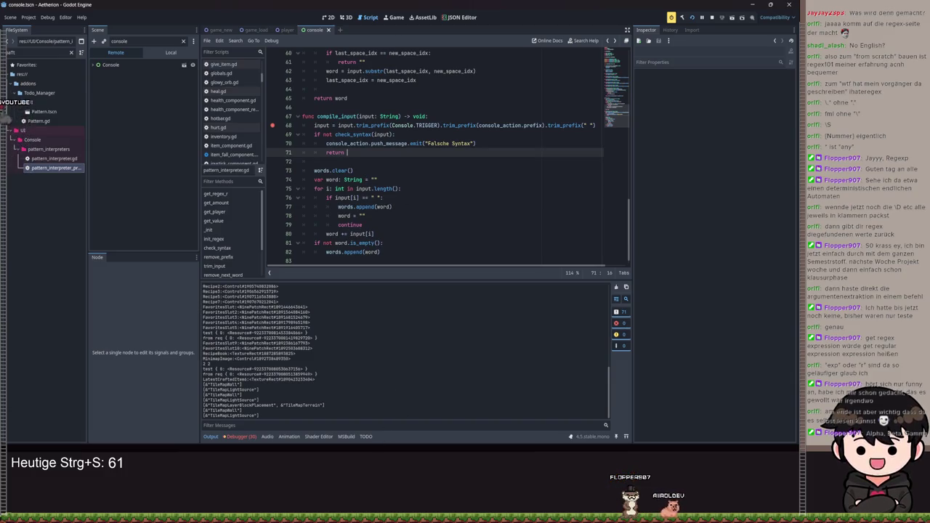
# Step: Submit '/give_item stick' in the maximized game window's console, then restore the window size
pyautogui.moveTo(366, 446)
pyautogui.click(406, 415)
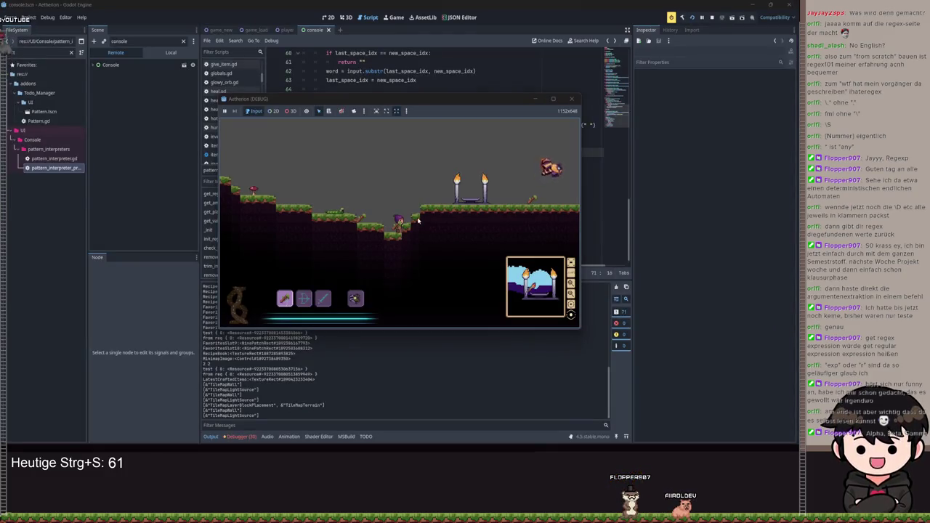
pyautogui.doubleClick(515, 98)
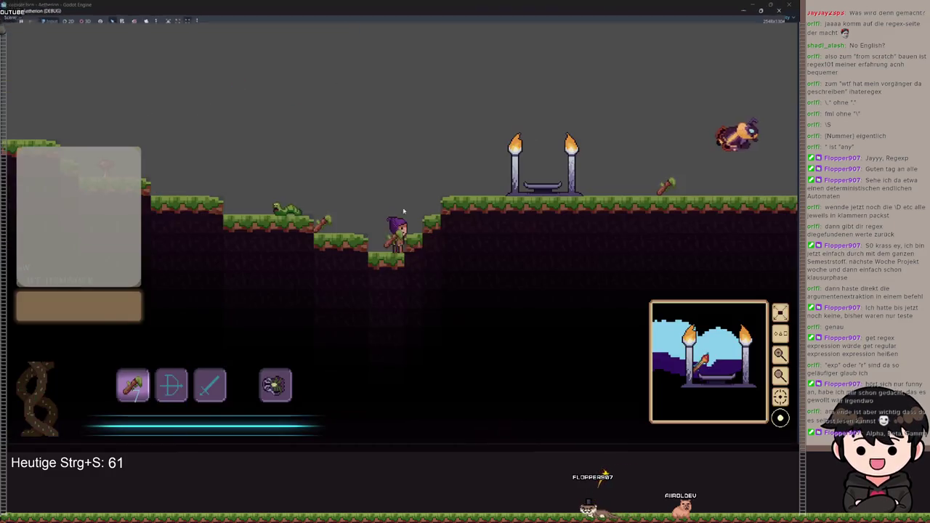
pyautogui.write('/give_ite')
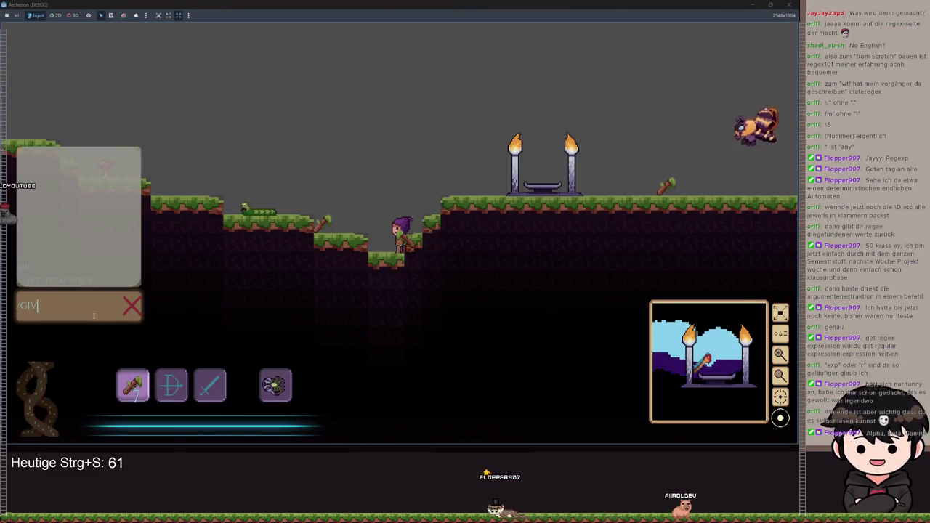
pyautogui.write('m stick')
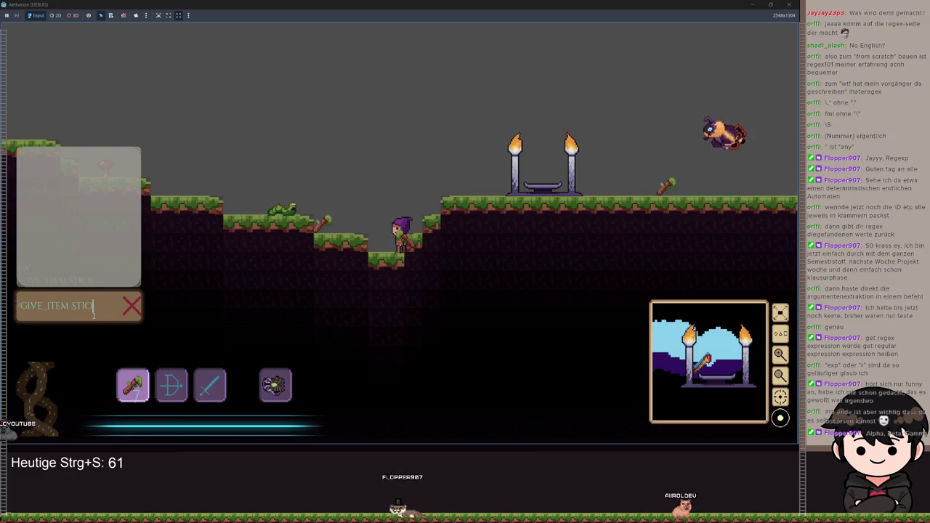
pyautogui.press('Return')
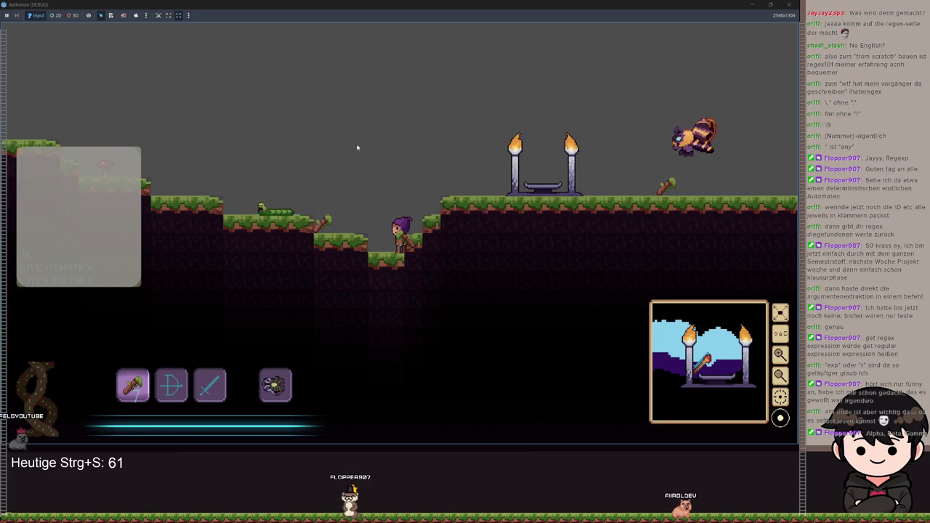
pyautogui.moveTo(683, 4)
pyautogui.mouseDown()
pyautogui.moveTo(685, 63)
pyautogui.moveTo(640, 98)
pyautogui.mouseUp()
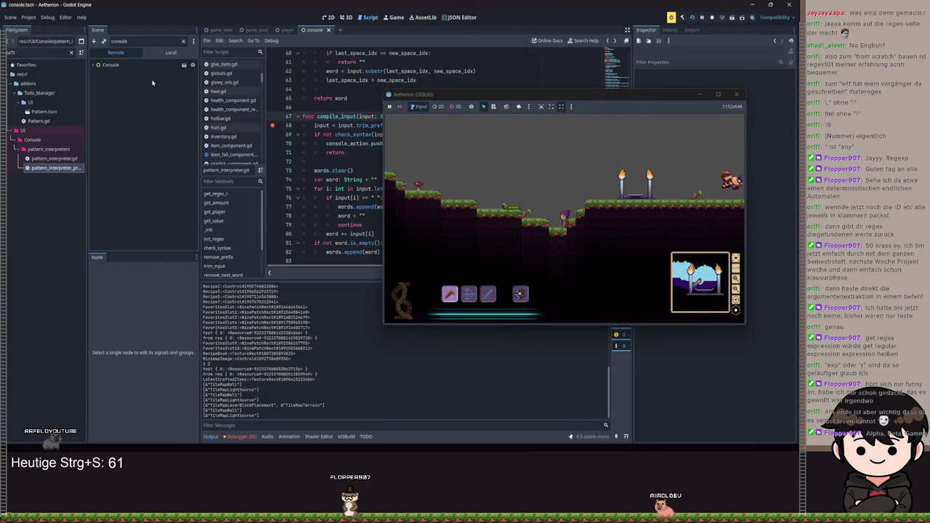
# Step: Inspect ConsoleActionGiveItem's Pattern value in the Remote tree, then submit give_item again to hit the breakpoint
pyautogui.click(93, 64)
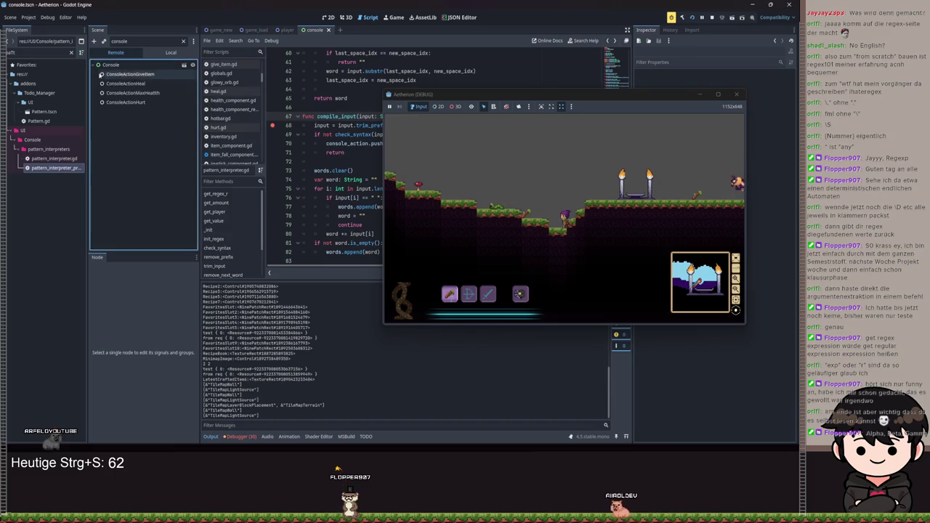
pyautogui.click(116, 75)
pyautogui.moveTo(542, 98); pyautogui.dragTo(401, 88)
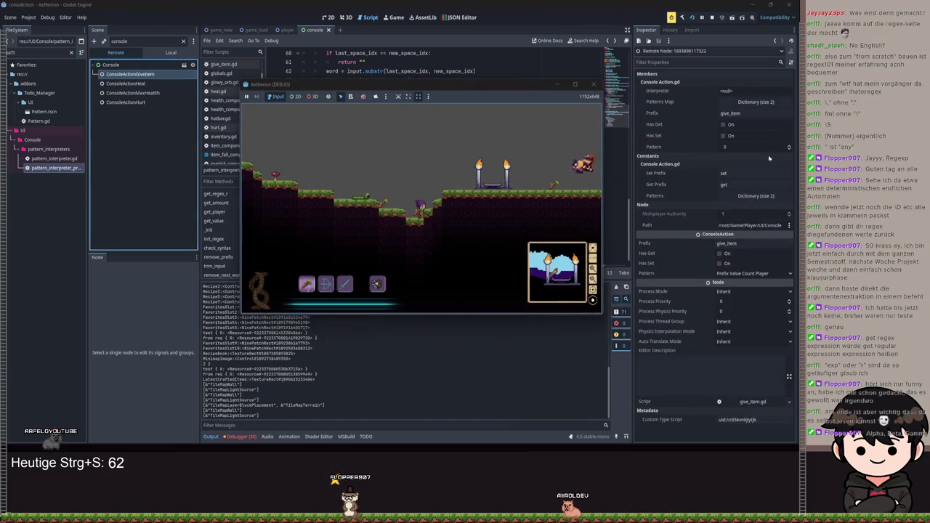
pyautogui.click(788, 147)
pyautogui.click(788, 148)
pyautogui.click(465, 175)
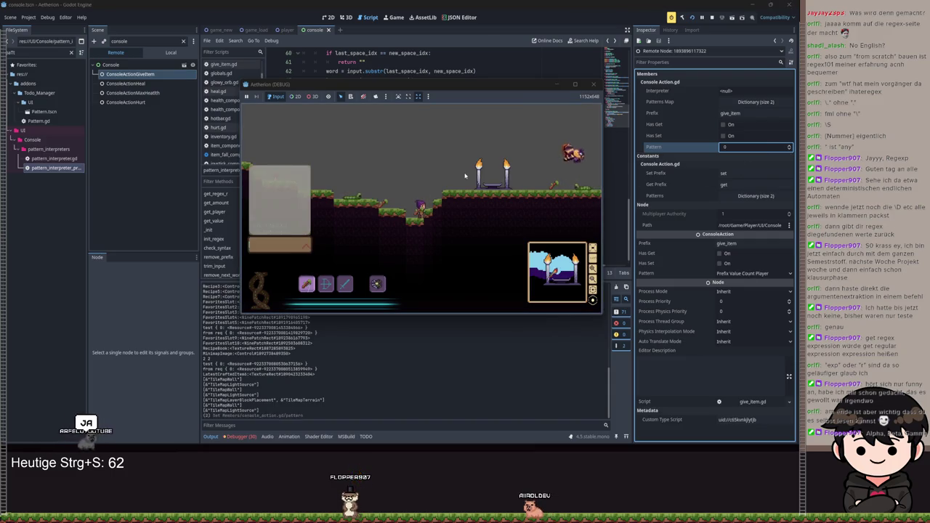
pyautogui.write('give_item')
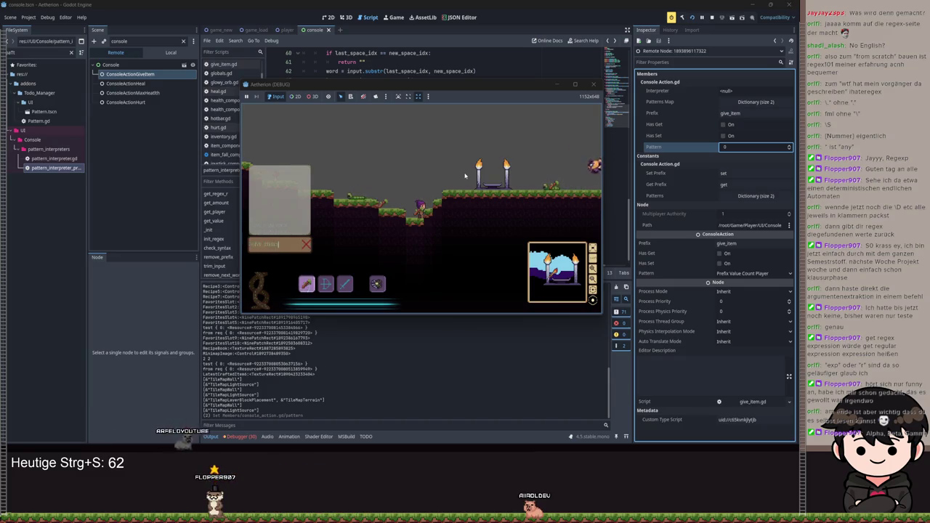
pyautogui.press('Return')
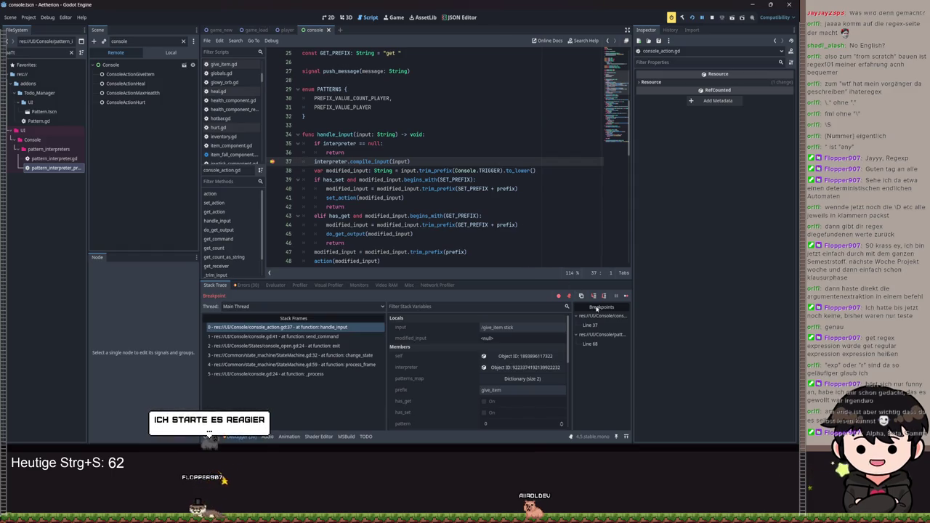
# Step: Step into compile_input and check_syntax, continue to the get_word Nil-to-int error, then resume
pyautogui.click(593, 296)
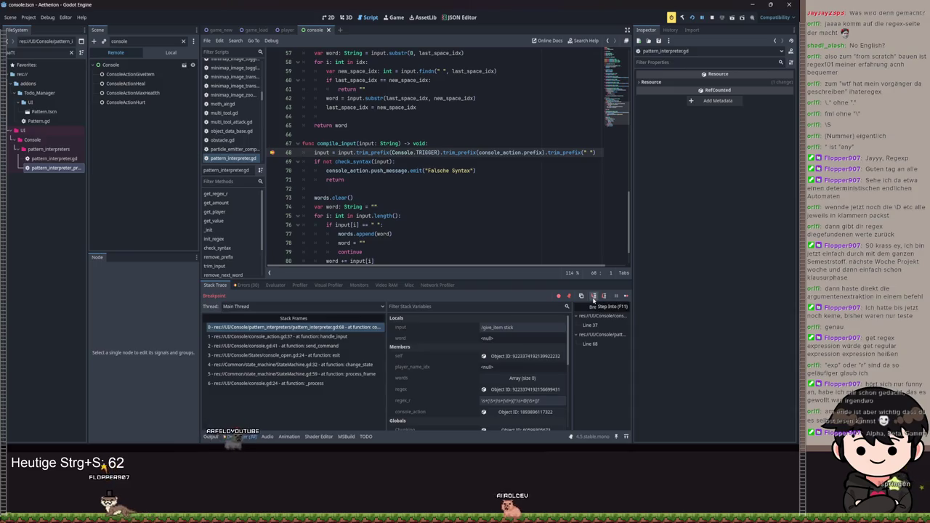
pyautogui.click(593, 296)
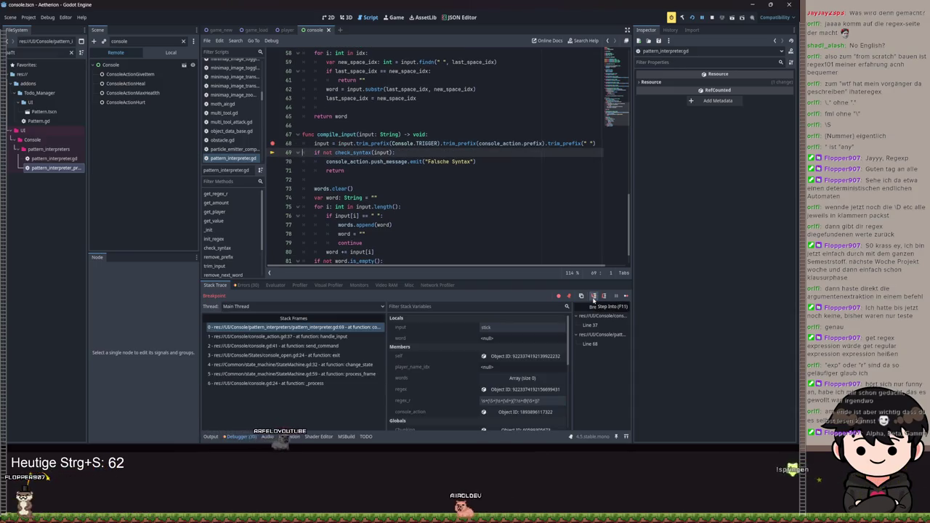
pyautogui.click(592, 297)
pyautogui.click(593, 296)
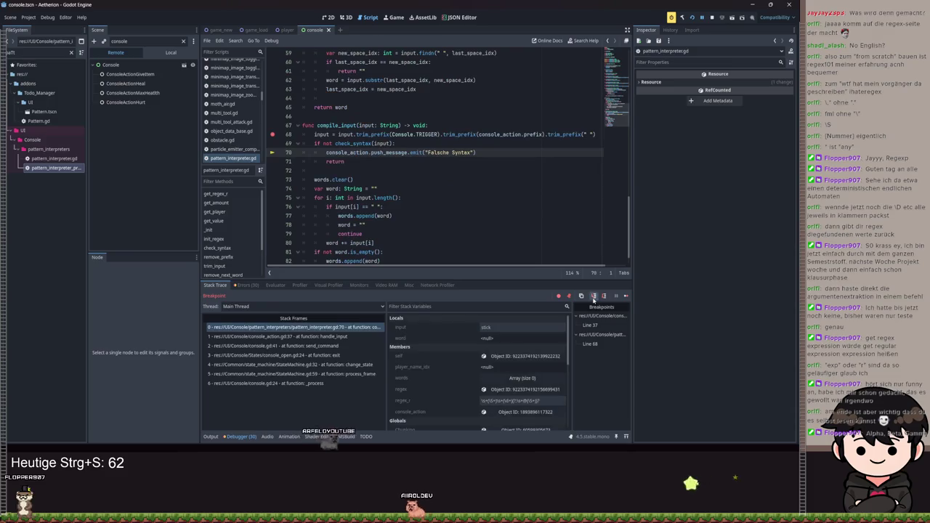
pyautogui.click(701, 17)
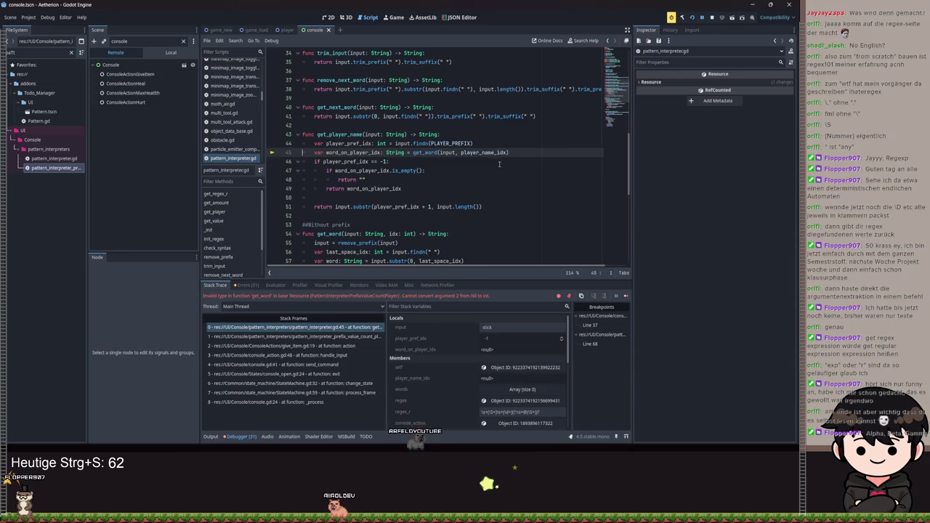
pyautogui.press('F12')
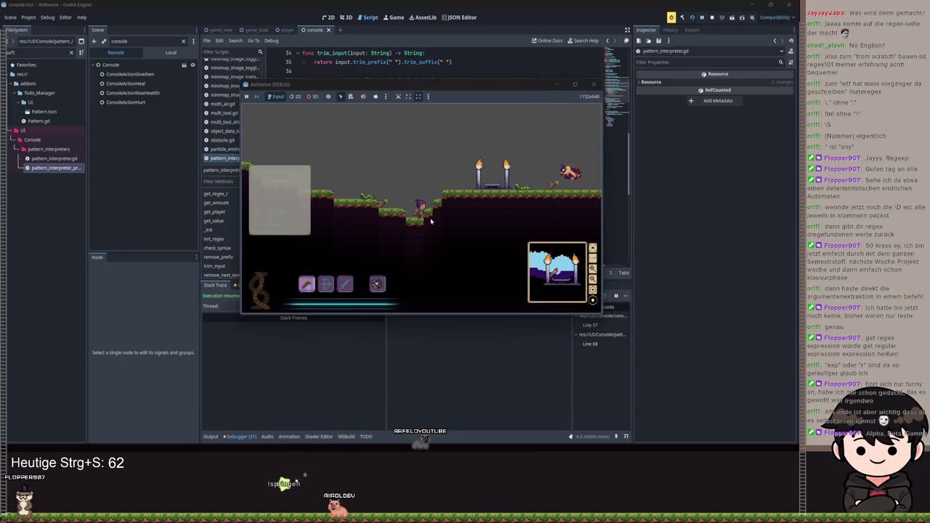
# Step: Enter '/GIVE_ITEM STICK 5' in the enlarged game's console to trigger the handle_input breakpoint
pyautogui.click(575, 85)
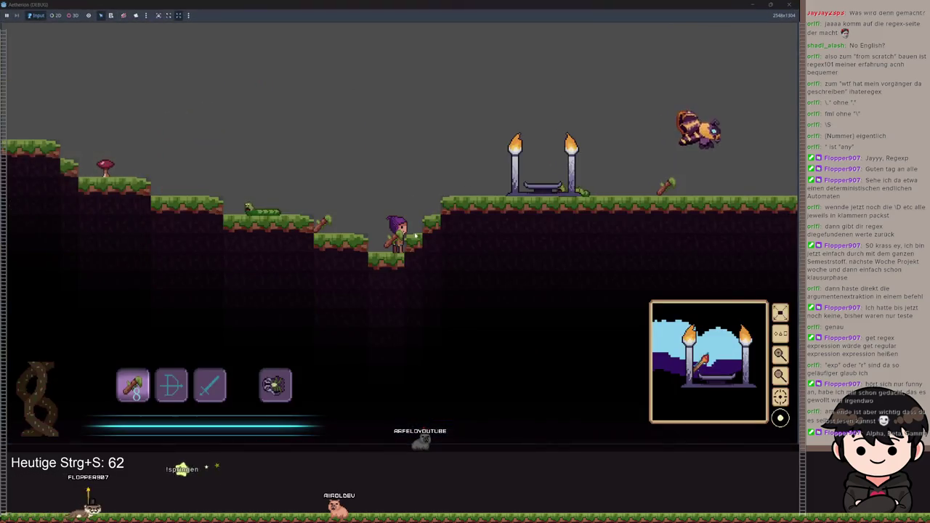
pyautogui.write('/')
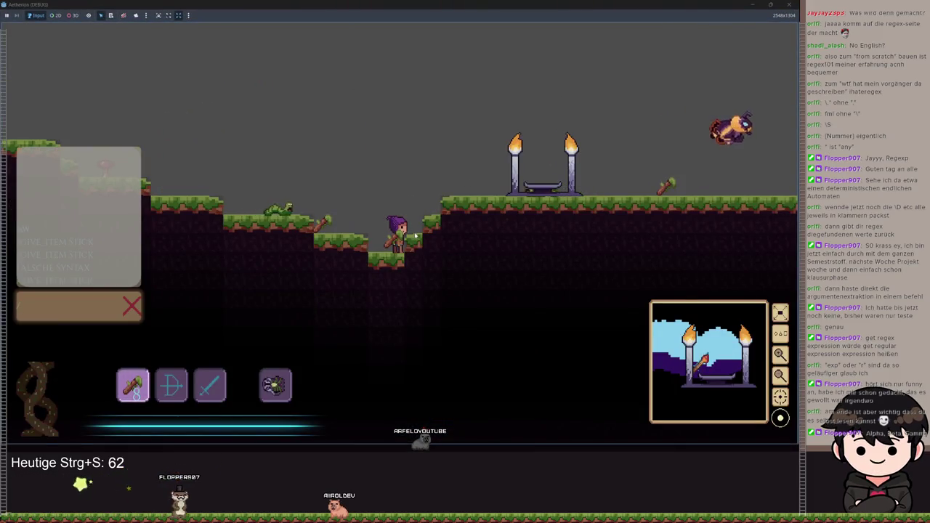
pyautogui.write('GIVE_ITEM')
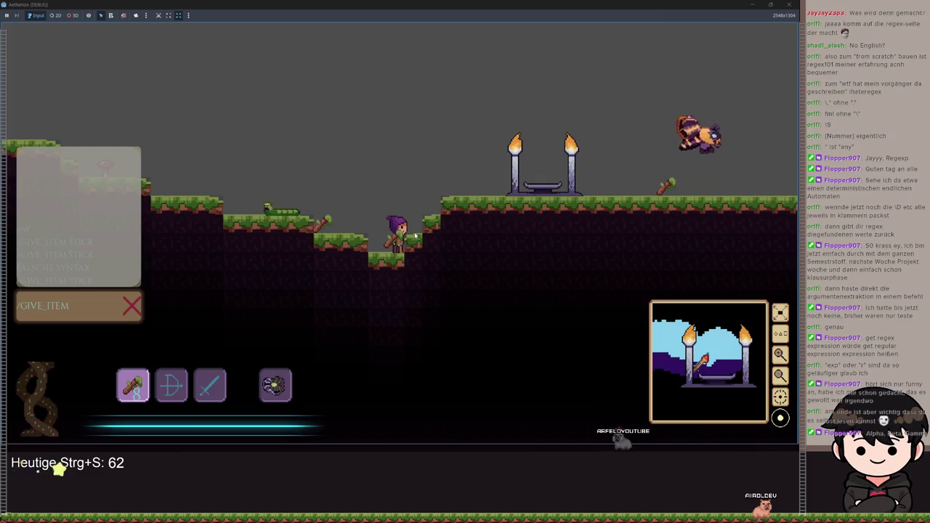
pyautogui.write(' STICK 5')
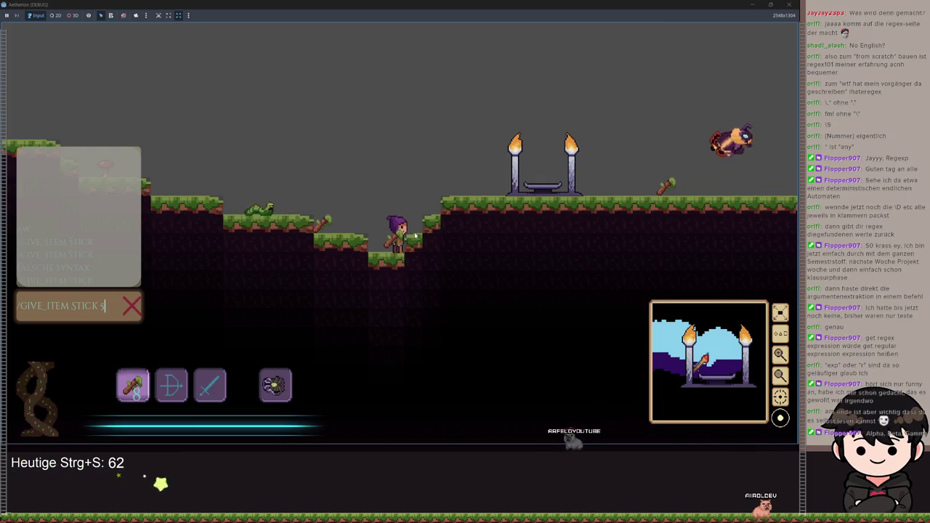
pyautogui.press('Return')
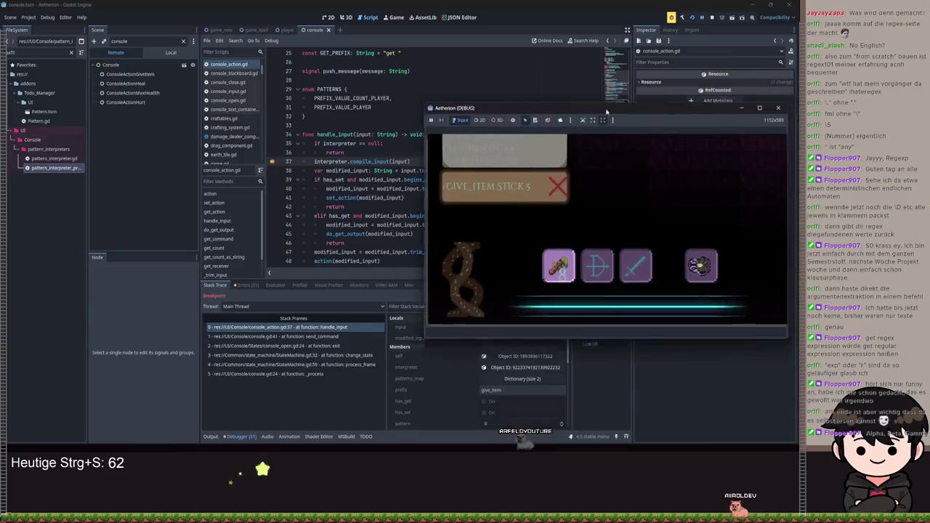
# Step: Continue to pattern_interpreter.gd line 68, step over to line 70, and minimize the game window
pyautogui.moveTo(485, 108)
pyautogui.mouseDown()
pyautogui.moveTo(587, 68)
pyautogui.moveTo(373, 205)
pyautogui.moveTo(326, 205)
pyautogui.mouseUp()
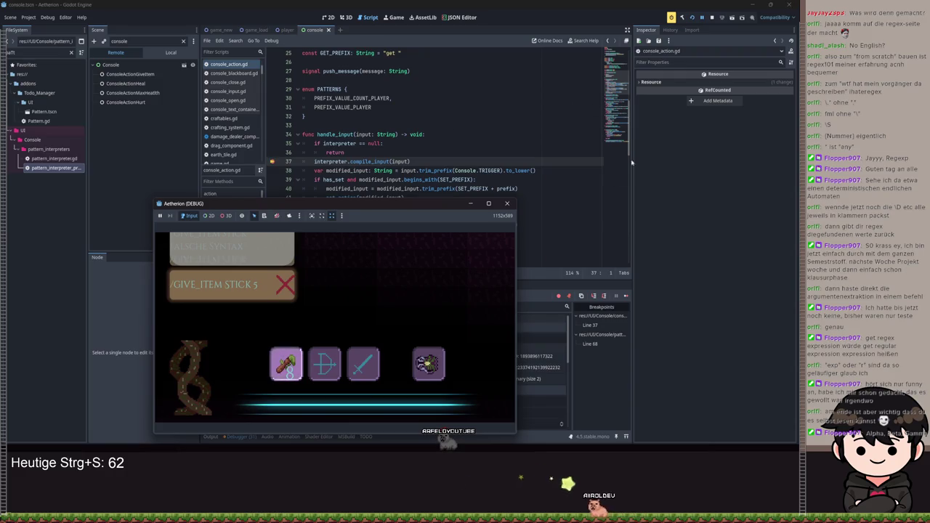
pyautogui.moveTo(372, 209); pyautogui.dragTo(356, 61)
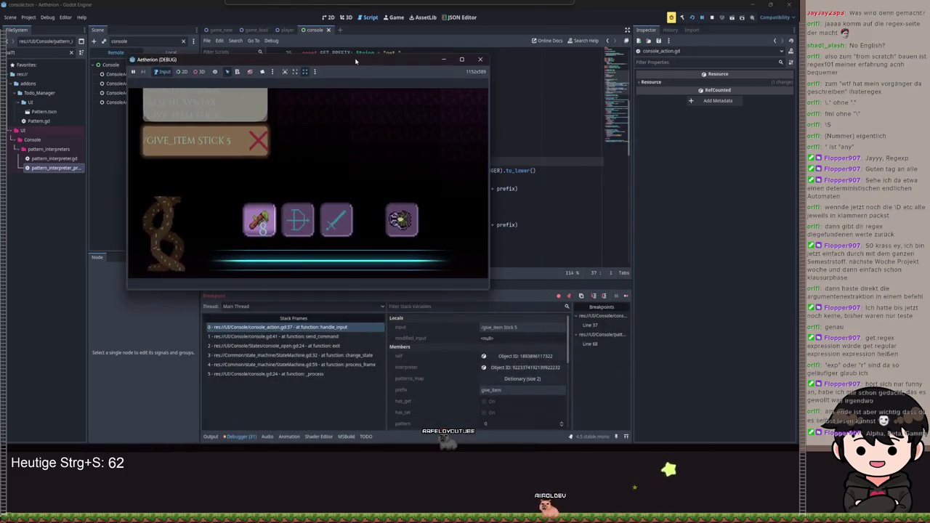
pyautogui.press('F12')
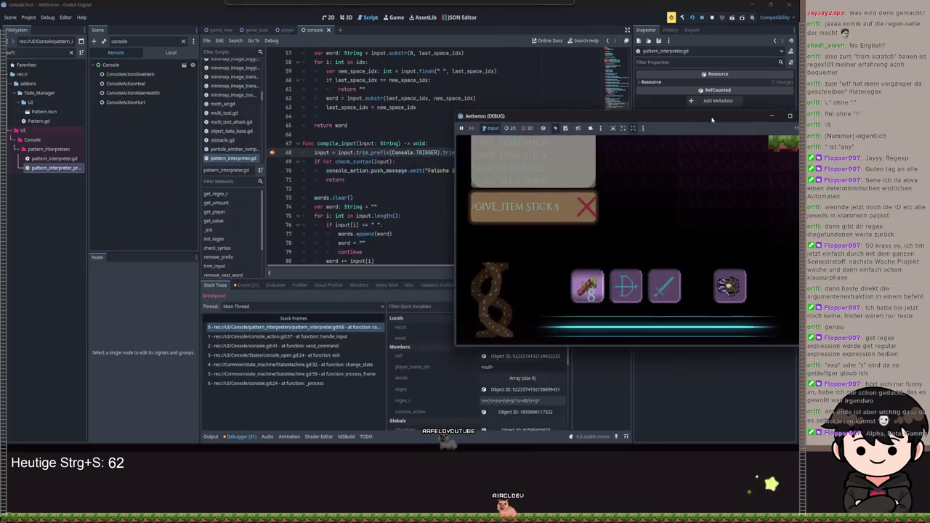
pyautogui.click(746, 272)
pyautogui.click(604, 296)
pyautogui.click(605, 297)
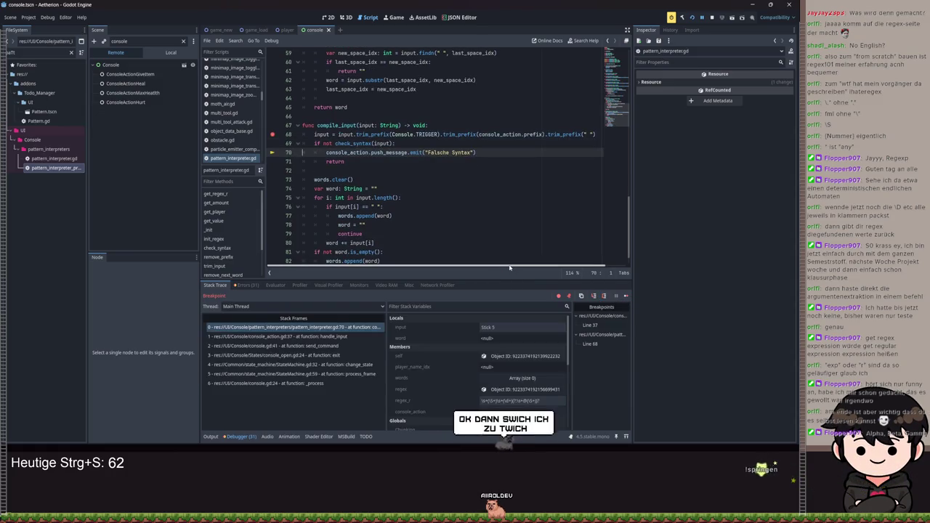
pyautogui.hotkey('alt', 'Tab')
pyautogui.moveTo(446, 118); pyautogui.dragTo(471, 113)
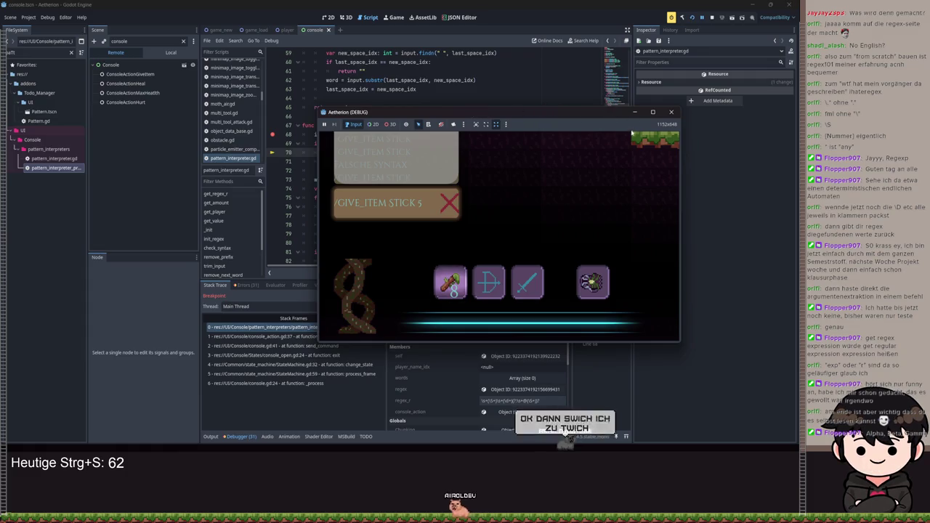
pyautogui.click(634, 112)
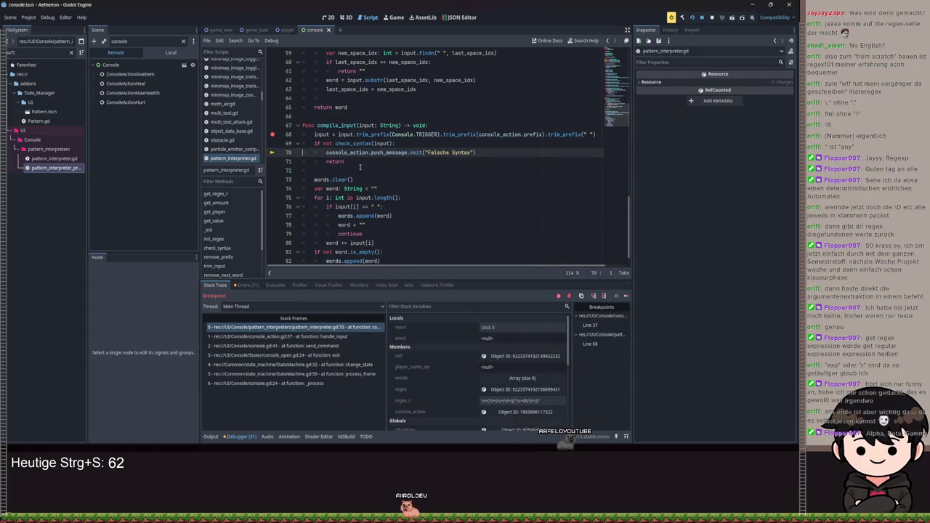
# Step: Inspect regex_r and the check_syntax input value 'Stick 5' in Stack Variables
pyautogui.click(355, 143)
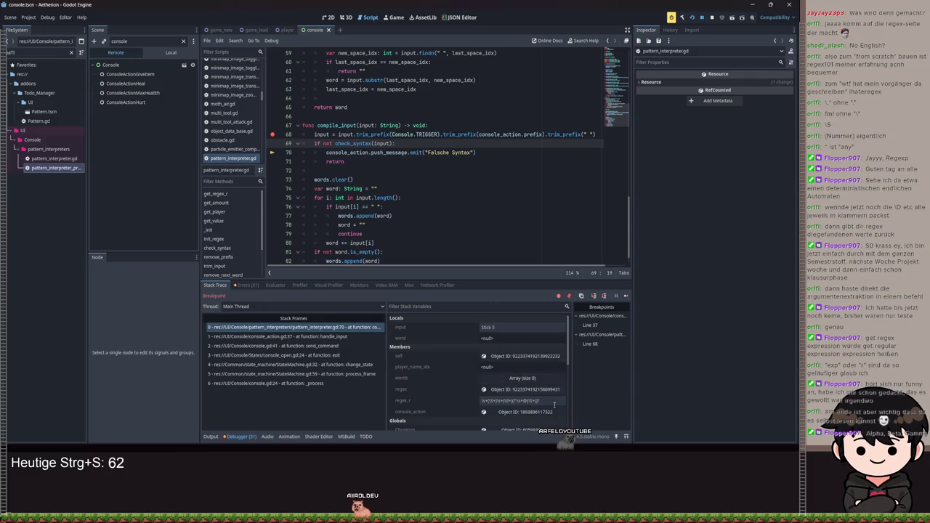
pyautogui.click(488, 400)
pyautogui.click(328, 134)
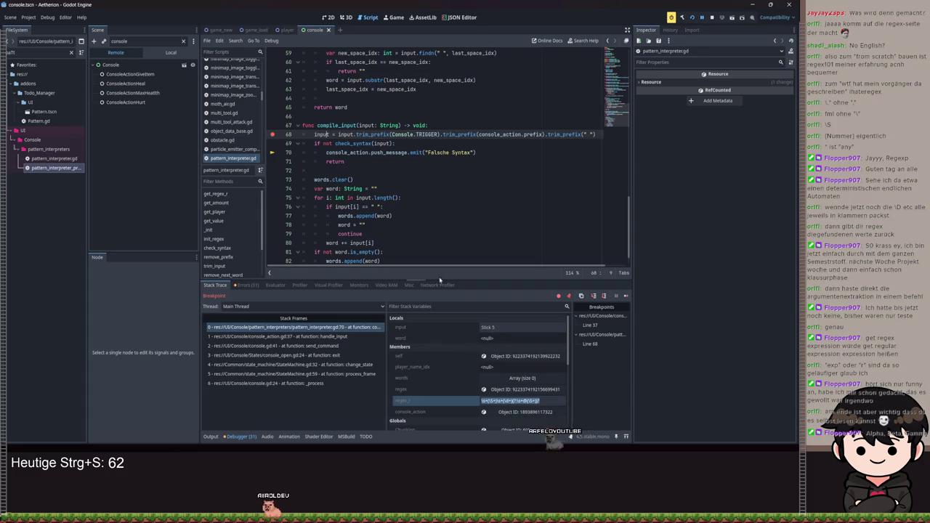
pyautogui.doubleClick(381, 143)
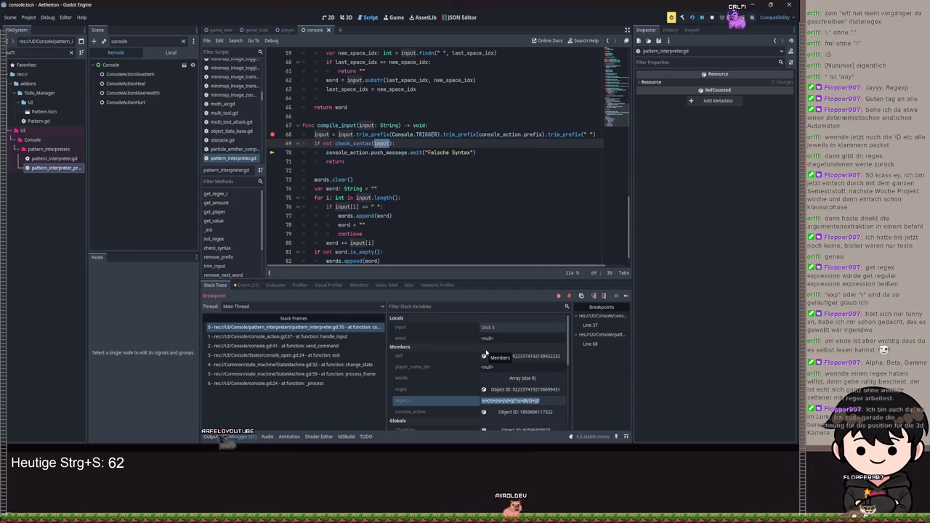
pyautogui.click(496, 328)
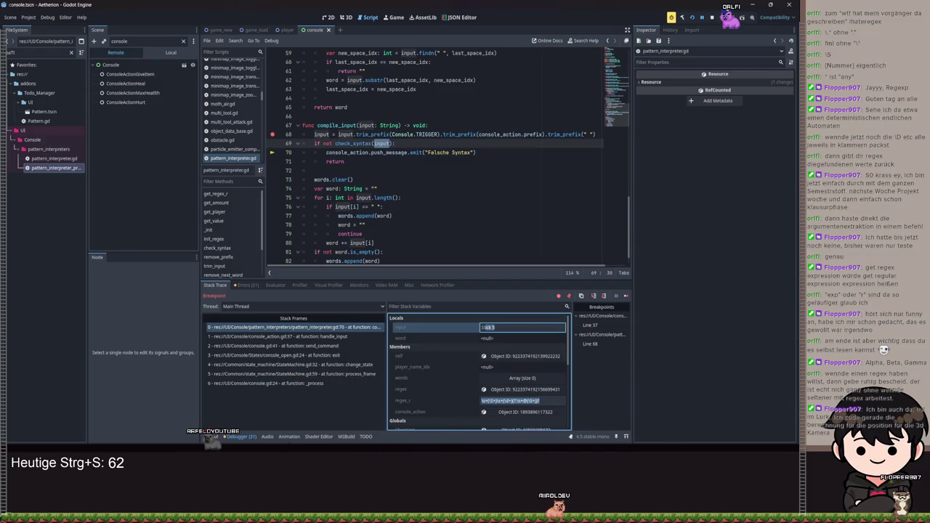
pyautogui.hotkey('alt', 'Tab')
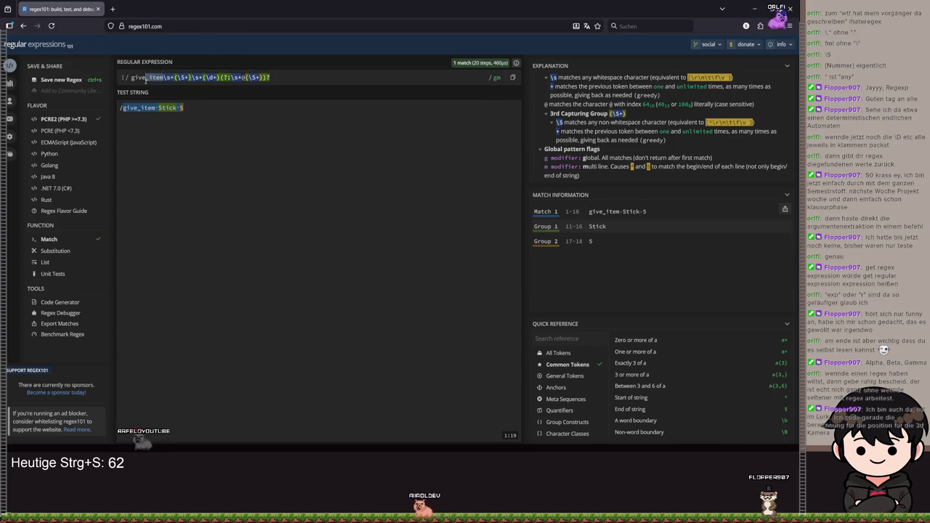
# Step: Strip give_item from the regex pattern and /give_item from the test string, undoing a stray backslash deletion
pyautogui.doubleClick(138, 77)
pyautogui.press('BackSpace')
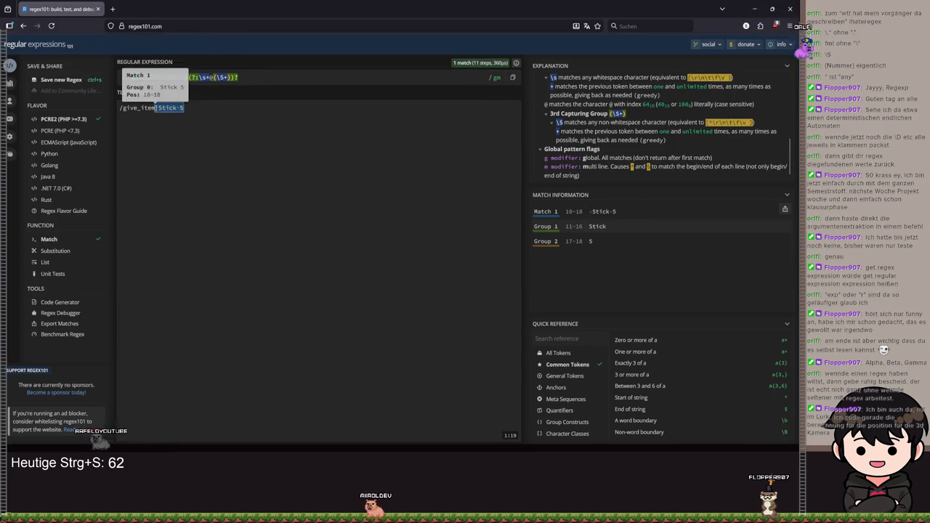
pyautogui.moveTo(155, 108); pyautogui.dragTo(119, 108)
pyautogui.press('BackSpace')
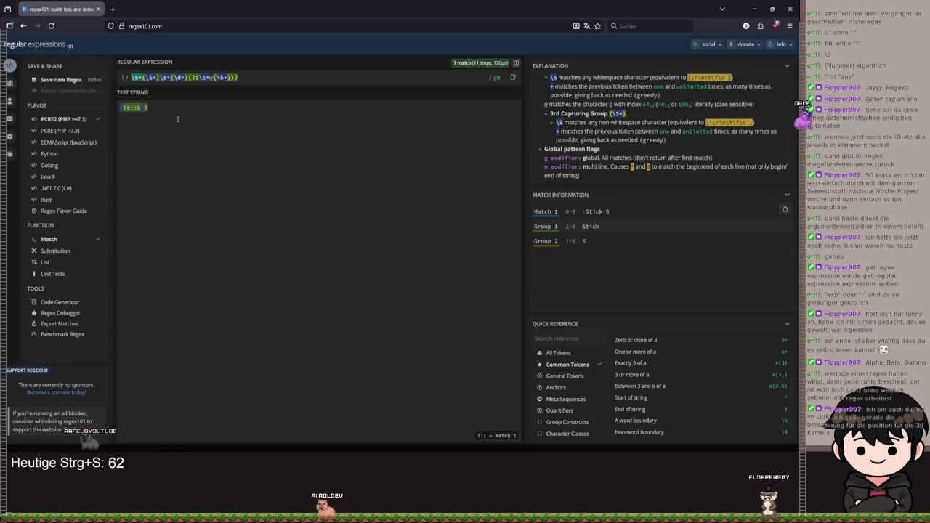
pyautogui.click(134, 77)
pyautogui.press('BackSpace')
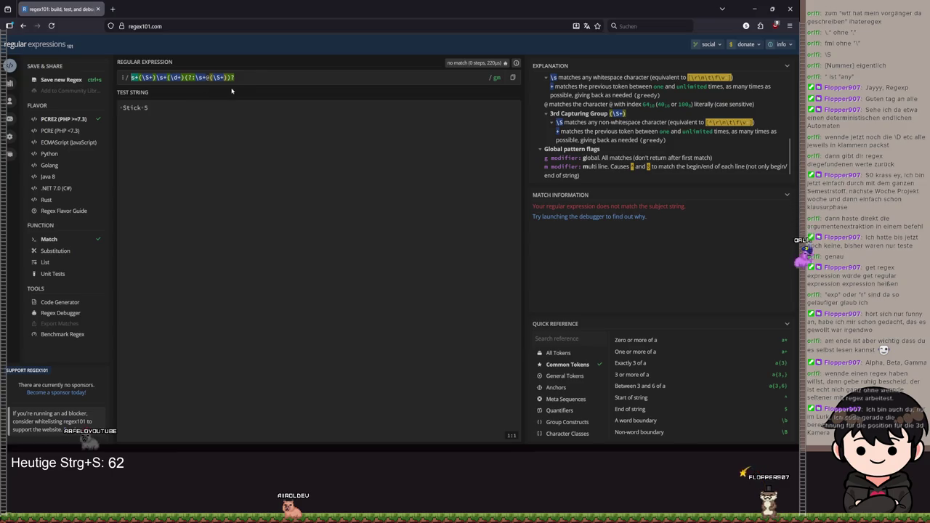
pyautogui.hotkey('ctrl', 'z')
pyautogui.hotkey('ctrl', 'z')
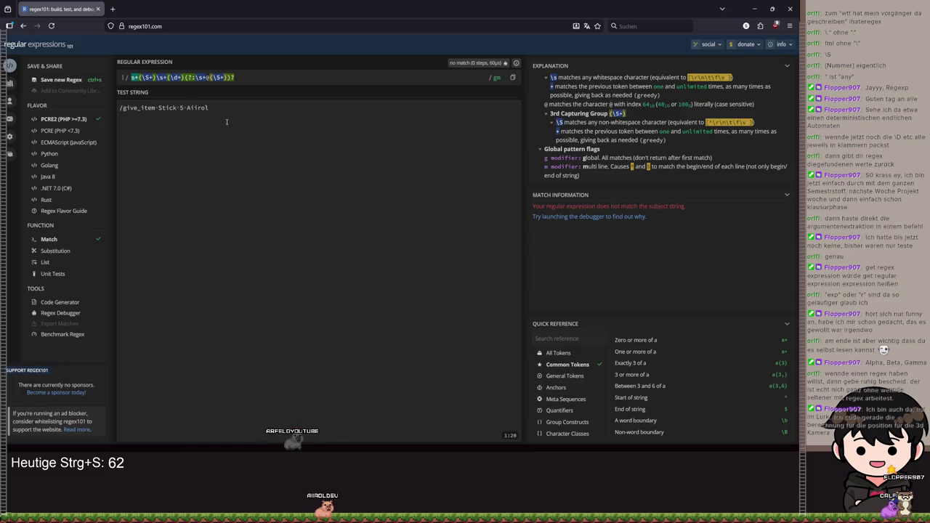
pyautogui.hotkey('ctrl', 'z')
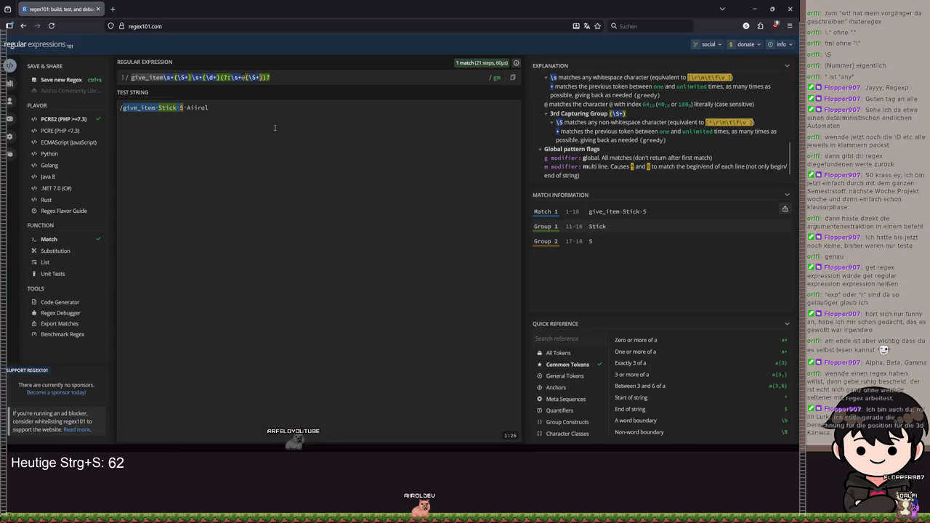
pyautogui.click(159, 108)
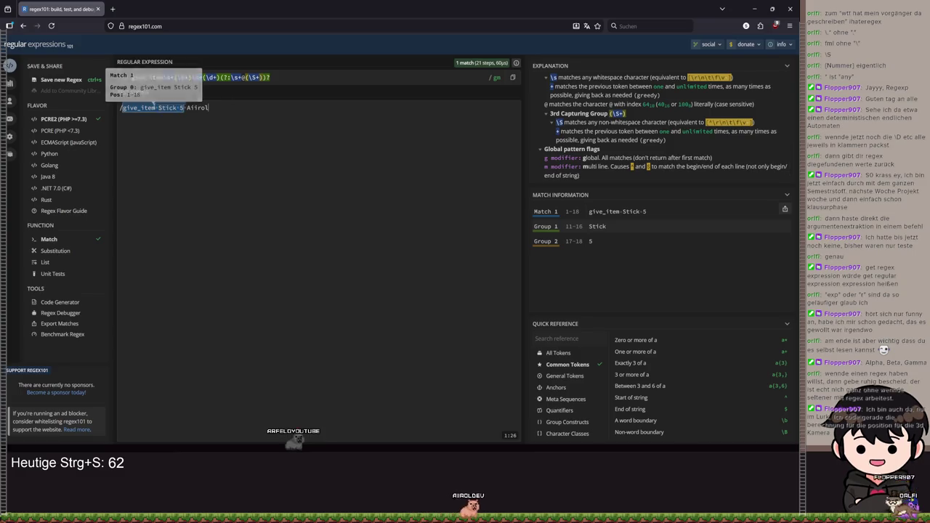
pyautogui.moveTo(159, 108); pyautogui.dragTo(124, 109)
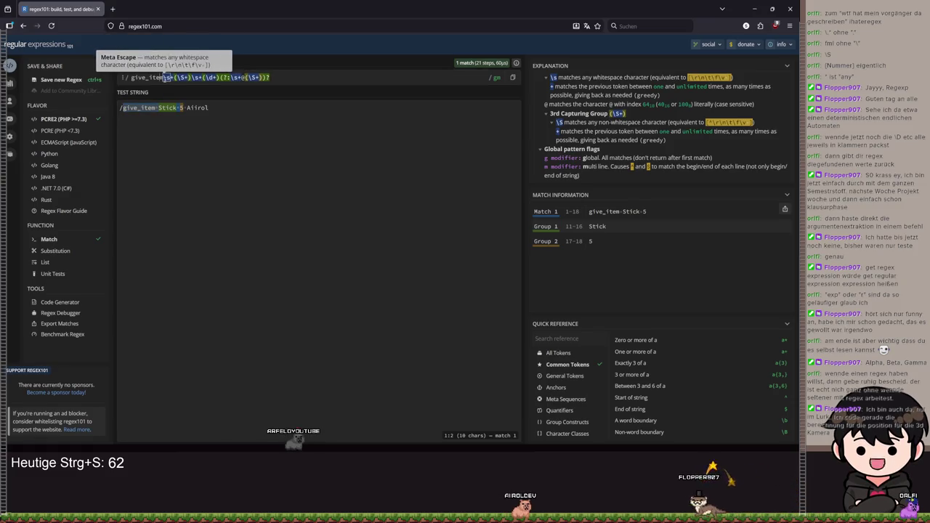
pyautogui.press('BackSpace')
pyautogui.press('BackSpace')
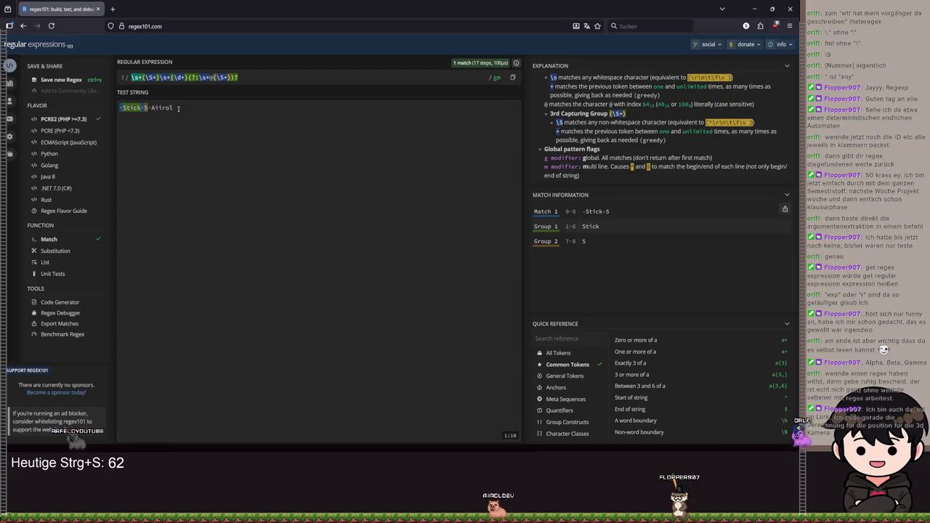
# Step: Test an @-prefixed player name for Group 3 in the test string, then return to Godot's compile_input
pyautogui.click(166, 109)
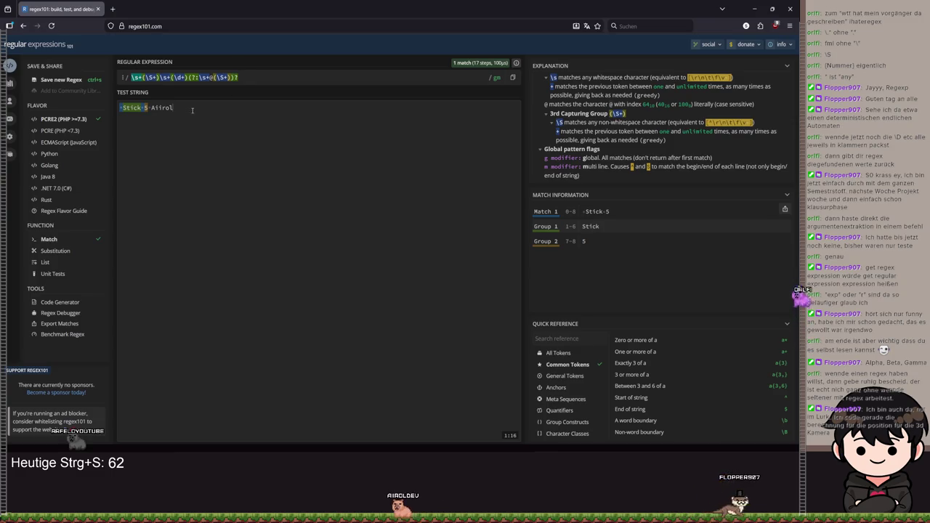
pyautogui.moveTo(173, 108); pyautogui.dragTo(148, 109)
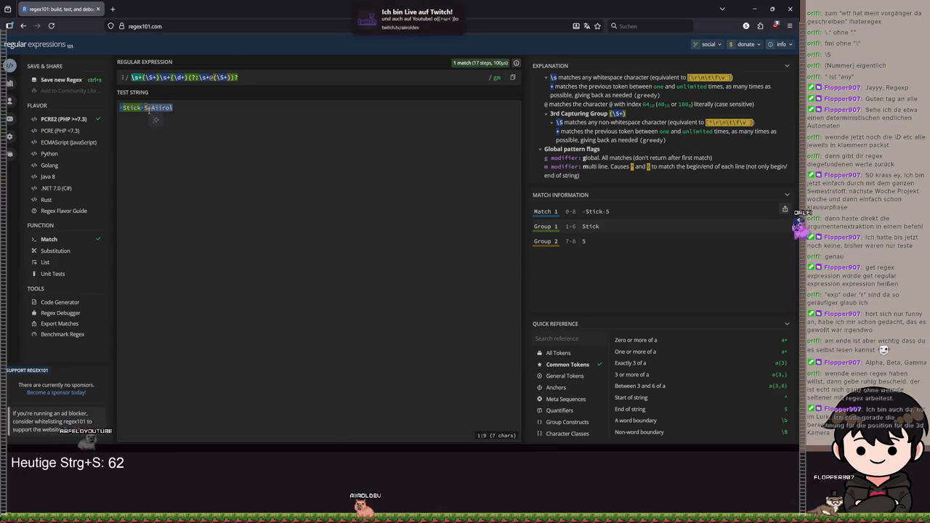
pyautogui.click(197, 110)
pyautogui.write('@')
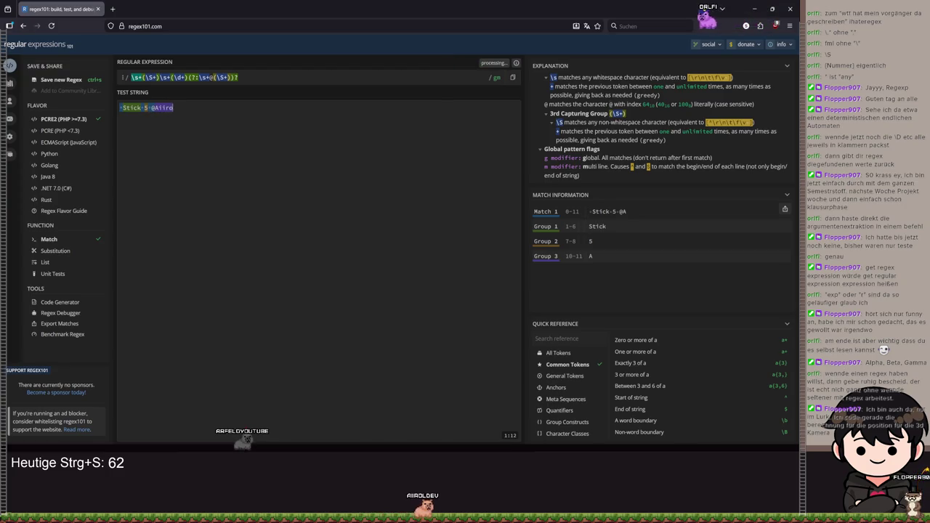
pyautogui.press('BackSpace')
pyautogui.press('BackSpace')
pyautogui.press('BackSpace')
pyautogui.press('BackSpace')
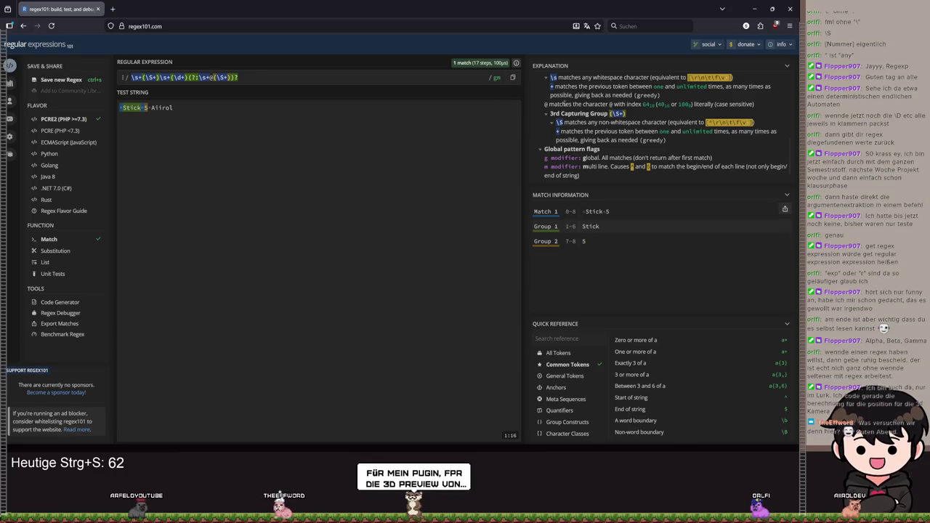
pyautogui.click(770, 9)
pyautogui.click(409, 181)
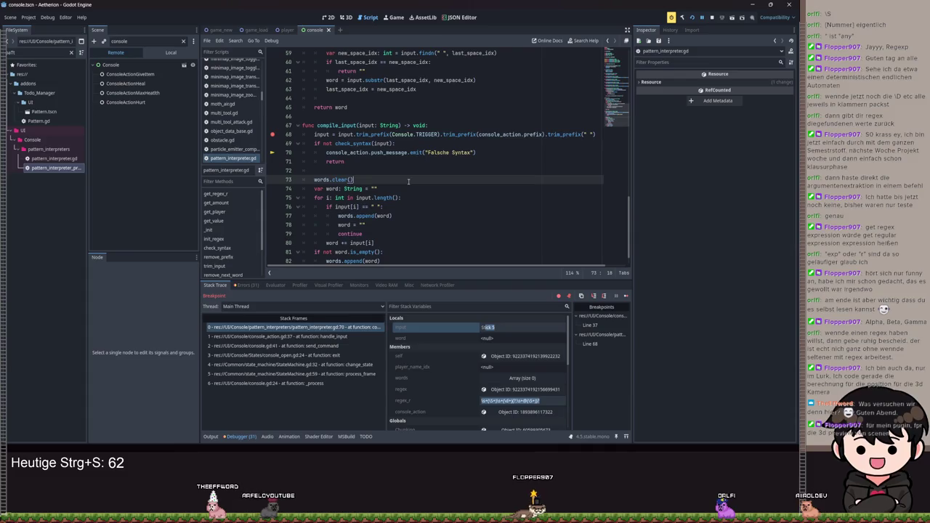
# Step: Read the word-splitting for loop on line 75, then go back to regex101
pyautogui.click(480, 196)
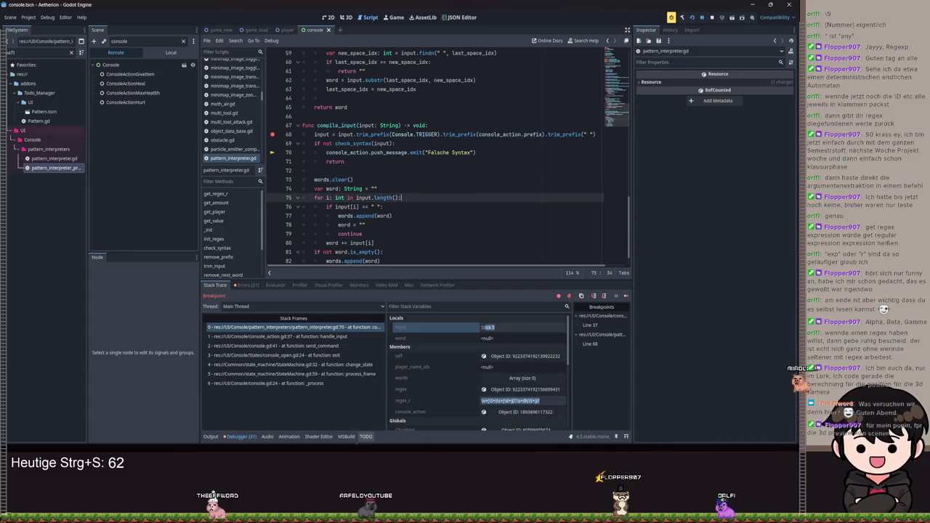
pyautogui.hotkey('alt', 'Tab')
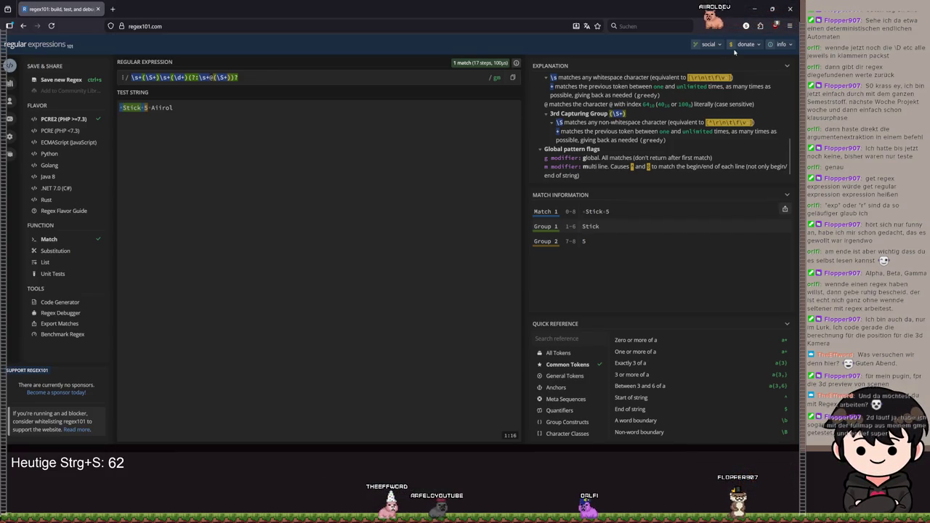
# Step: Turn off the global flag in regex101 so only /m remains, then return to Godot
pyautogui.click(497, 77)
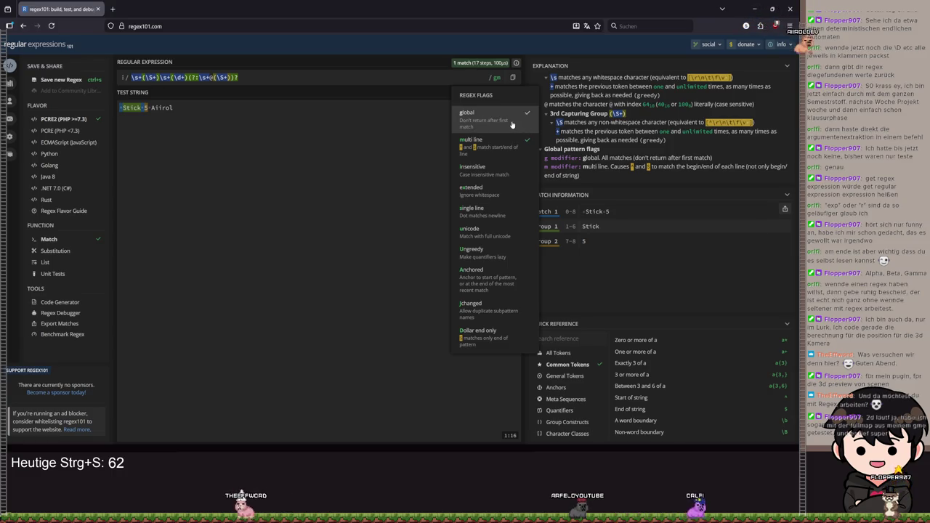
pyautogui.click(511, 125)
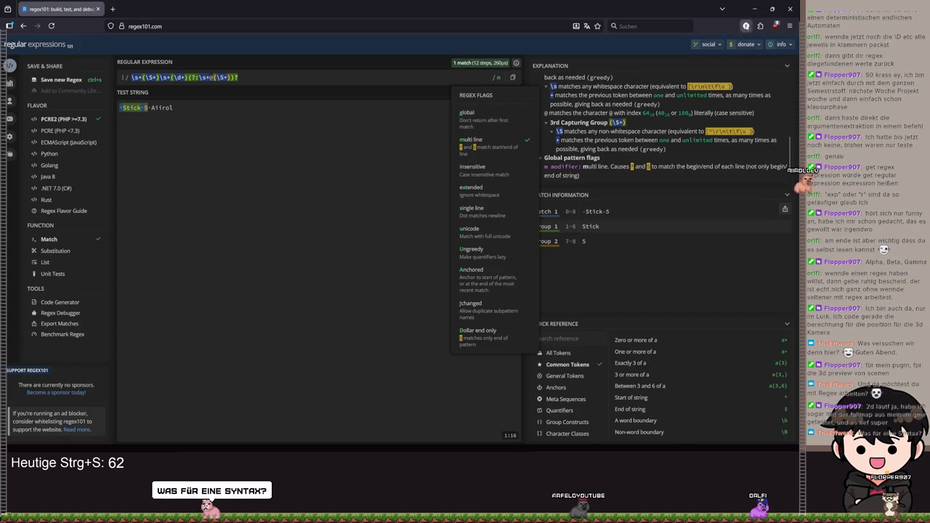
pyautogui.hotkey('alt', 'Tab')
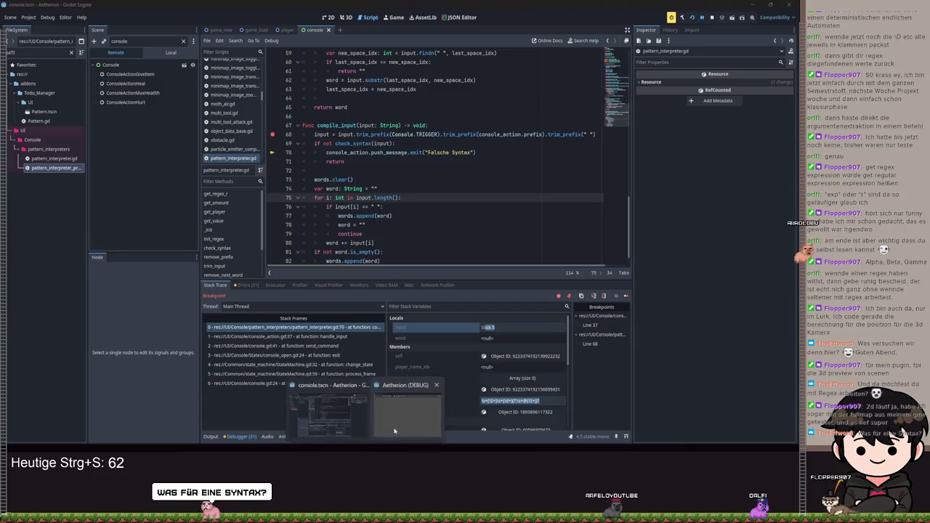
# Step: Resume the game from the breakpoint, move its window aside, and show the Output log
pyautogui.click(703, 17)
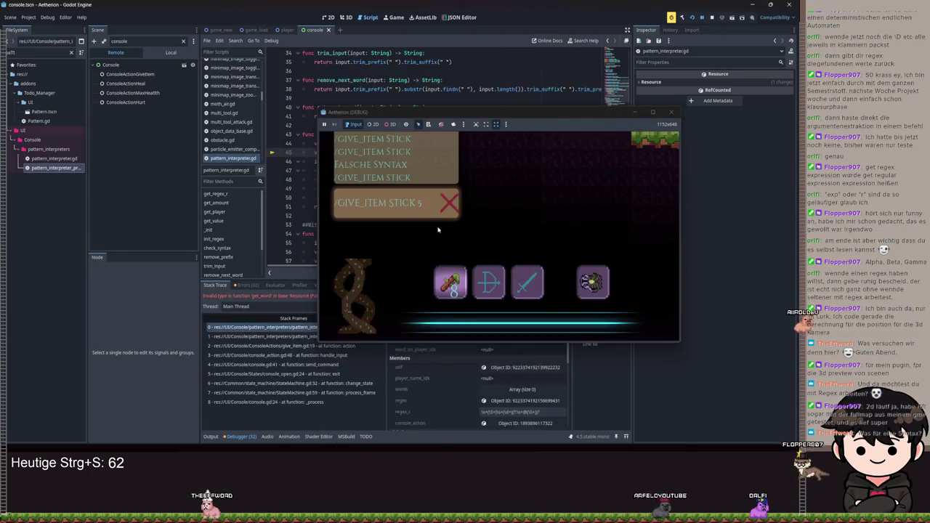
pyautogui.moveTo(529, 114); pyautogui.dragTo(502, 135)
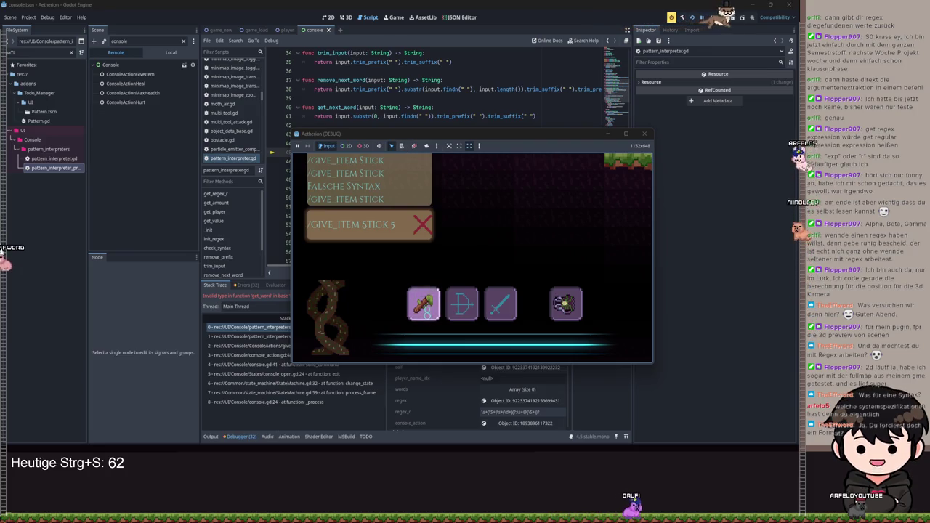
pyautogui.click(210, 436)
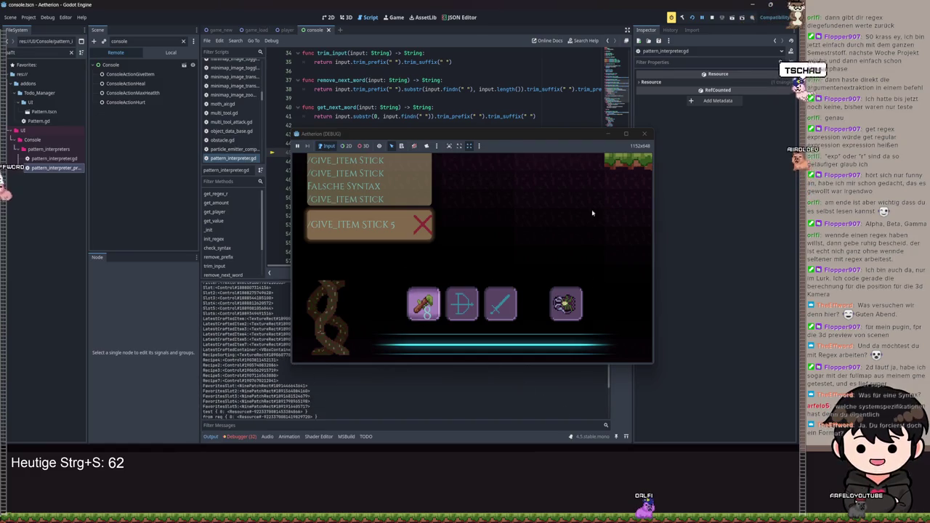
# Step: Reposition the game window and highlight the OpenGL device line in the output
pyautogui.moveTo(584, 132)
pyautogui.mouseDown()
pyautogui.moveTo(677, 91)
pyautogui.moveTo(521, 77)
pyautogui.moveTo(569, 73)
pyautogui.mouseUp()
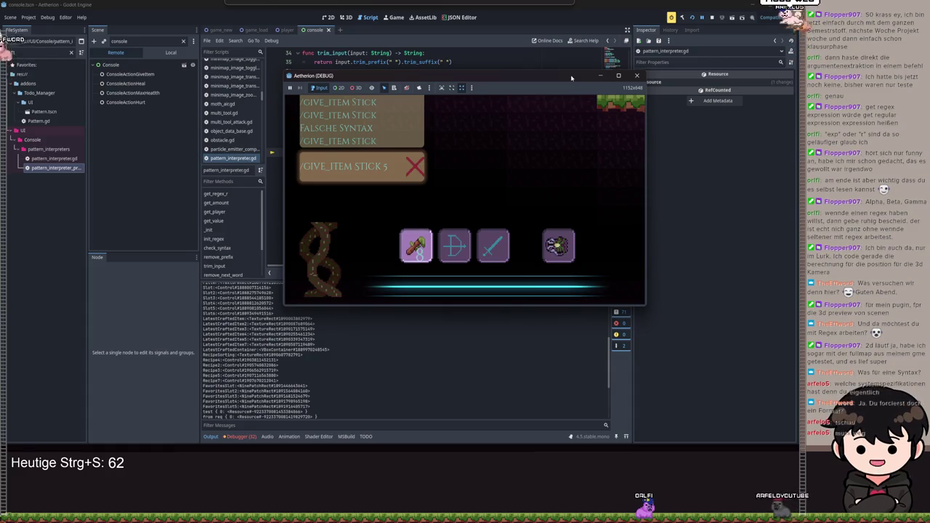
pyautogui.moveTo(571, 77)
pyautogui.mouseDown()
pyautogui.moveTo(600, 84)
pyautogui.moveTo(574, 88)
pyautogui.mouseUp()
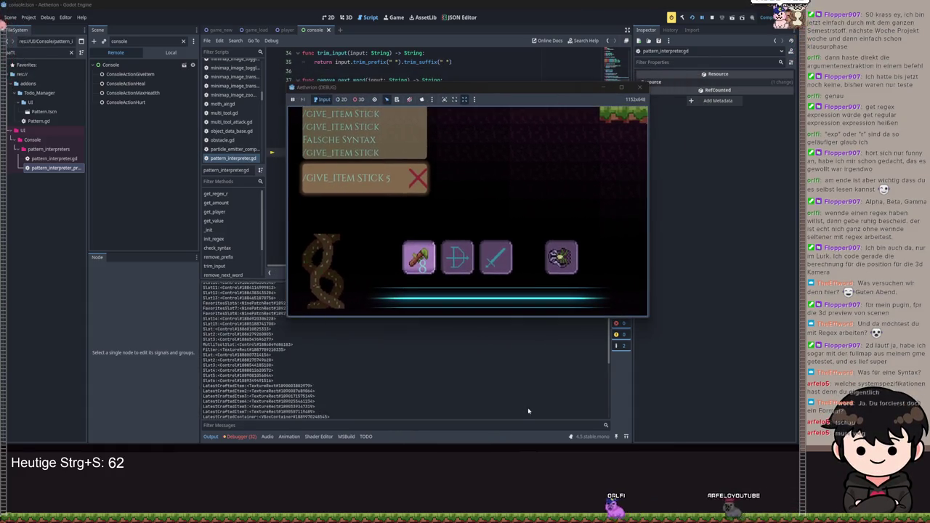
pyautogui.moveTo(474, 90)
pyautogui.mouseDown()
pyautogui.moveTo(626, 40)
pyautogui.moveTo(512, 36)
pyautogui.mouseUp()
pyautogui.moveTo(454, 291); pyautogui.dragTo(208, 291)
pyautogui.click(490, 292)
pyautogui.moveTo(490, 292); pyautogui.dragTo(211, 291)
pyautogui.click(444, 292)
pyautogui.moveTo(519, 45)
pyautogui.mouseDown()
pyautogui.moveTo(439, 156)
pyautogui.moveTo(466, 186)
pyautogui.mouseUp()
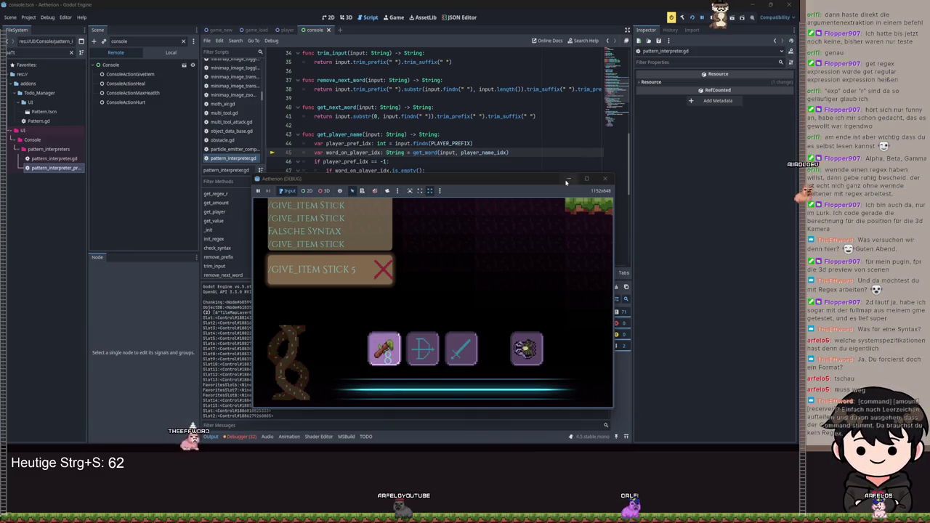
# Step: Minimize the game window and review lines 54–65 of get_word
pyautogui.click(569, 178)
pyautogui.scroll(-7, 448, 201)
pyautogui.scroll(4, 448, 201)
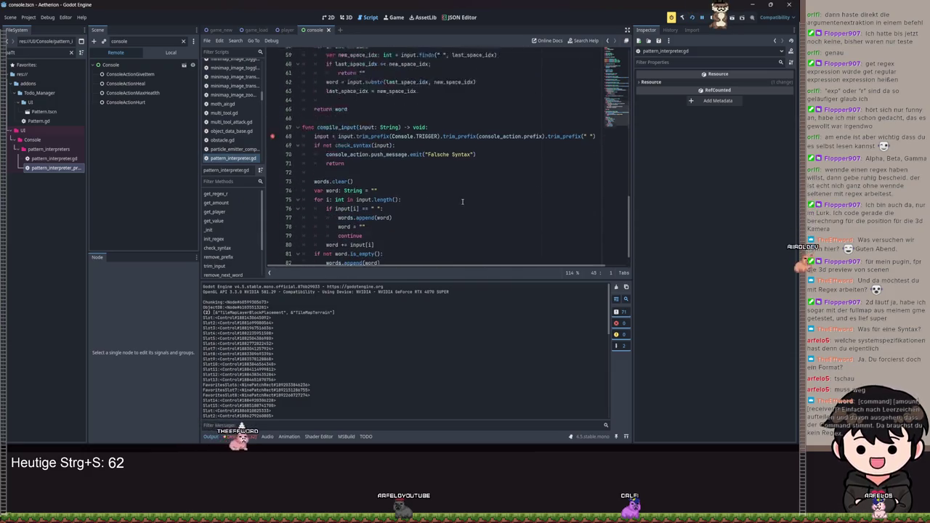
pyautogui.moveTo(449, 207)
pyautogui.mouseDown()
pyautogui.moveTo(327, 207)
pyautogui.moveTo(363, 198)
pyautogui.mouseUp()
pyautogui.moveTo(436, 225); pyautogui.dragTo(281, 124)
pyautogui.click(407, 151)
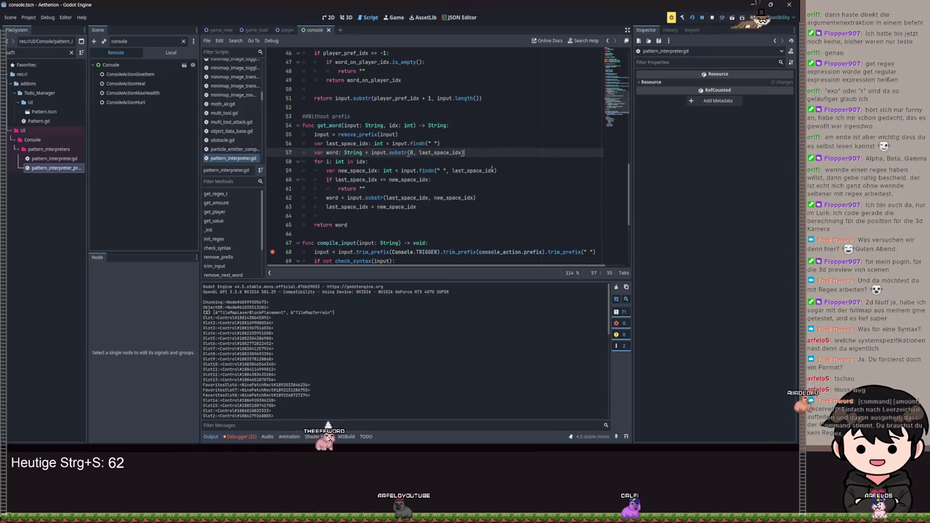
# Step: Review get_player_name's end and its substr return on line 51, then rerun the game with F5
pyautogui.scroll(5, 498, 219)
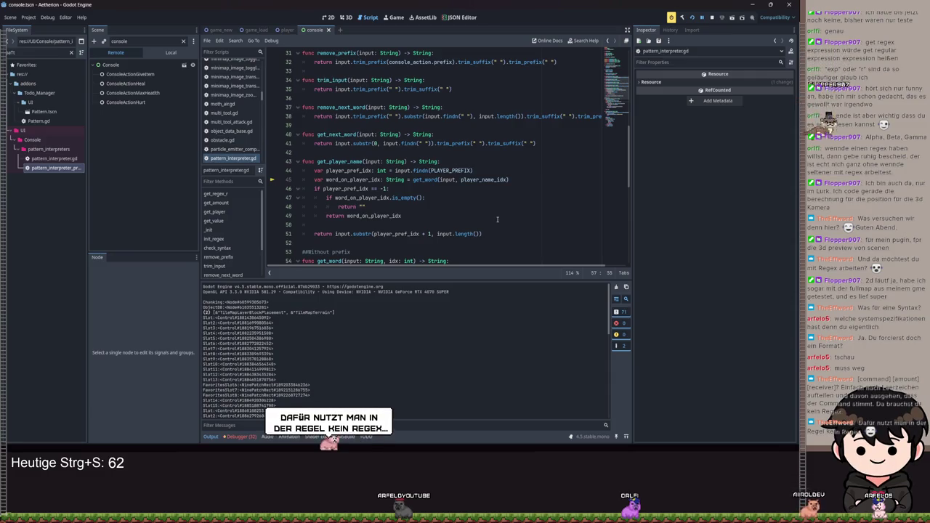
pyautogui.scroll(10, 497, 219)
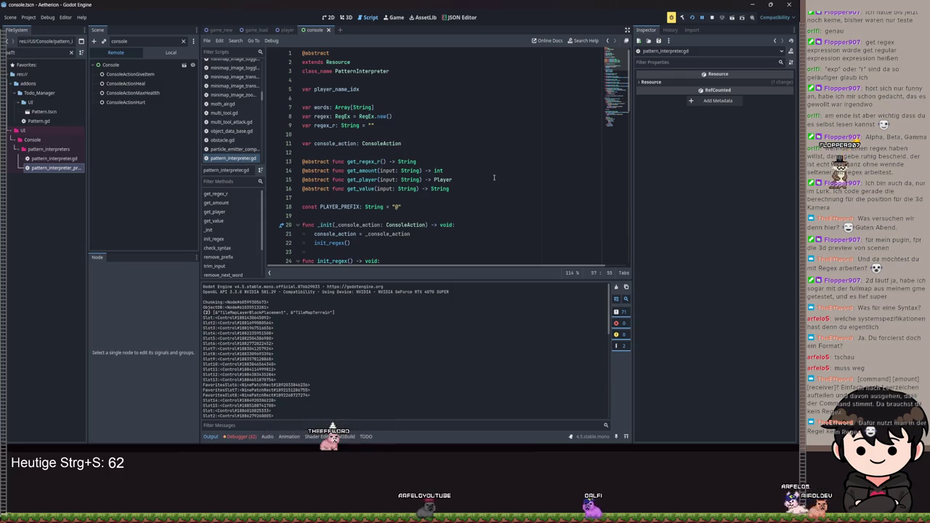
pyautogui.scroll(-6, 494, 178)
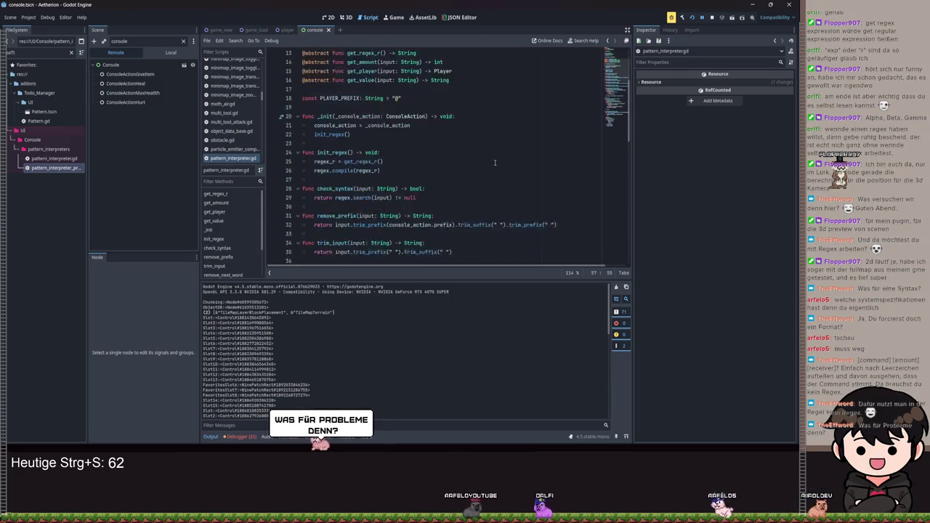
pyautogui.scroll(-6, 495, 162)
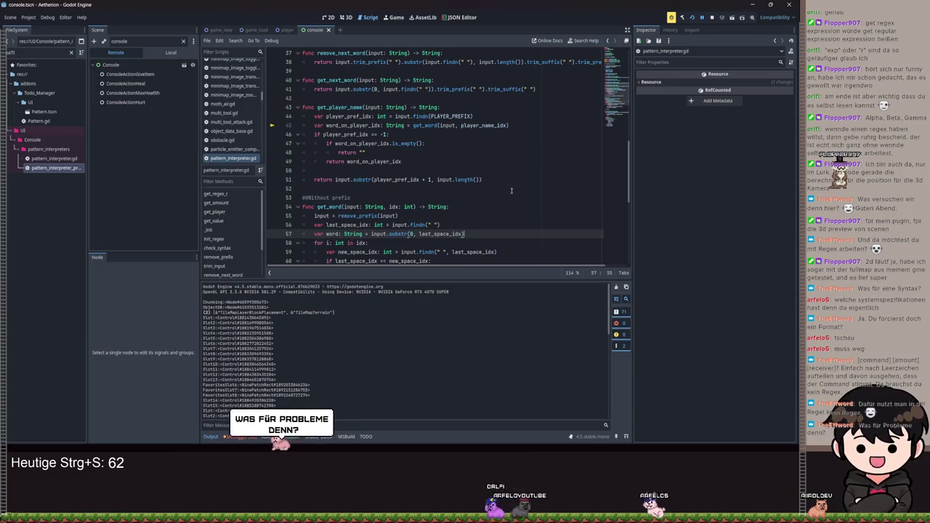
pyautogui.click(510, 190)
pyautogui.moveTo(510, 190); pyautogui.dragTo(349, 143)
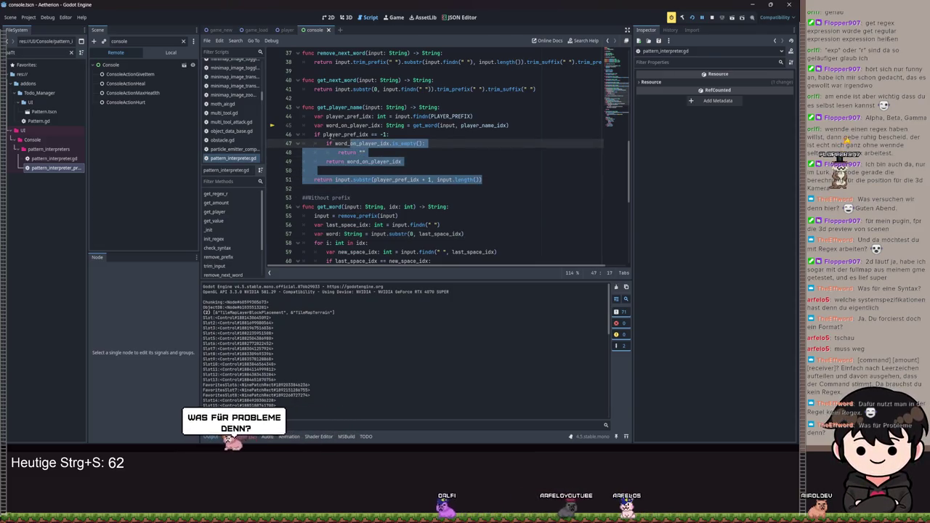
pyautogui.click(508, 186)
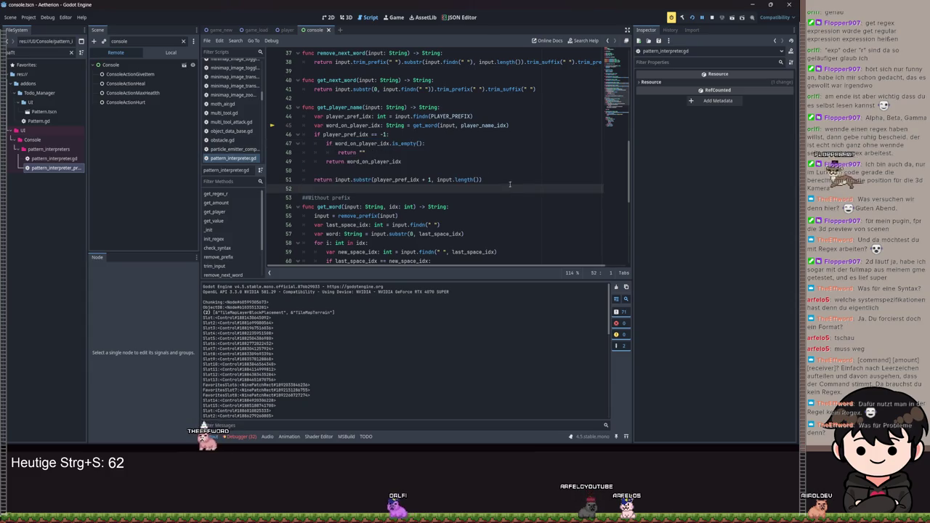
pyautogui.moveTo(514, 182); pyautogui.dragTo(341, 179)
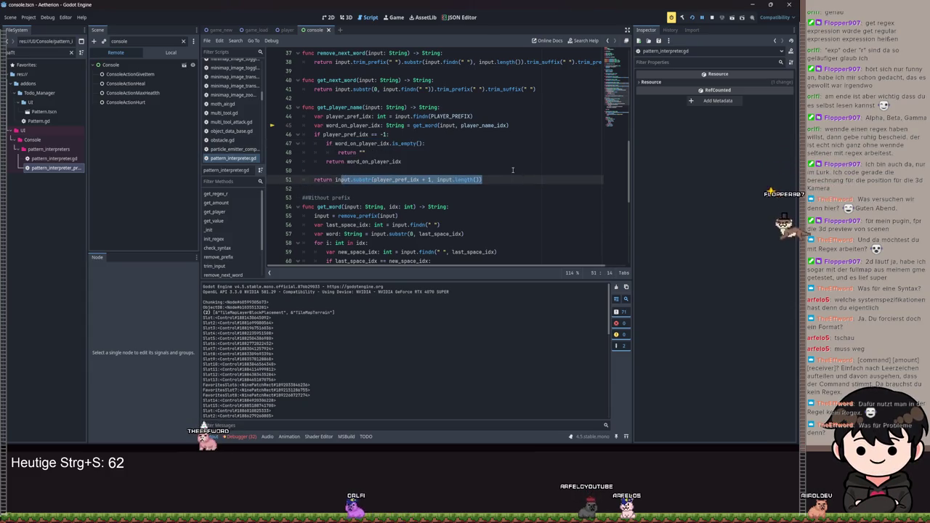
pyautogui.press('F5')
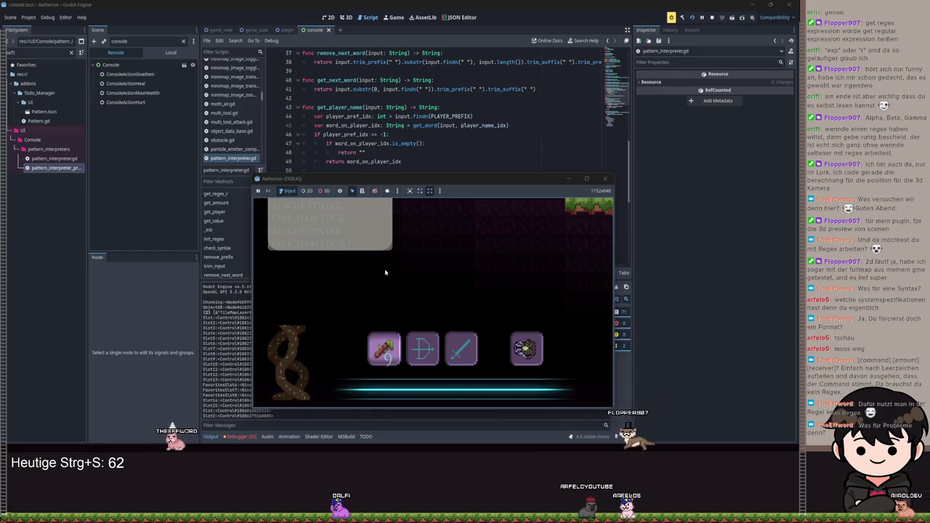
# Step: Maximize the game and enter '/give_item stick 5' with a player name in the console
pyautogui.moveTo(455, 181)
pyautogui.mouseDown()
pyautogui.moveTo(592, 101)
pyautogui.moveTo(403, 86)
pyautogui.moveTo(393, 3)
pyautogui.mouseUp()
pyautogui.write('t')
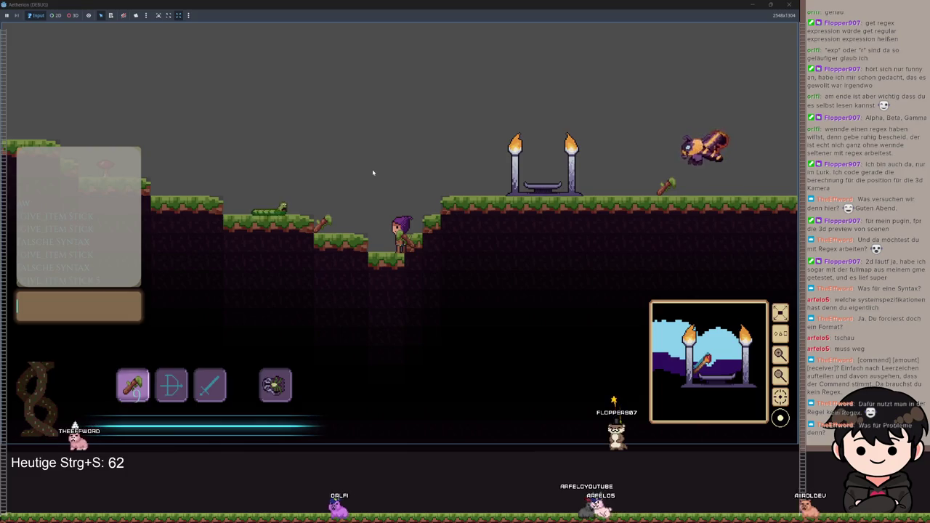
pyautogui.write('/give_item s')
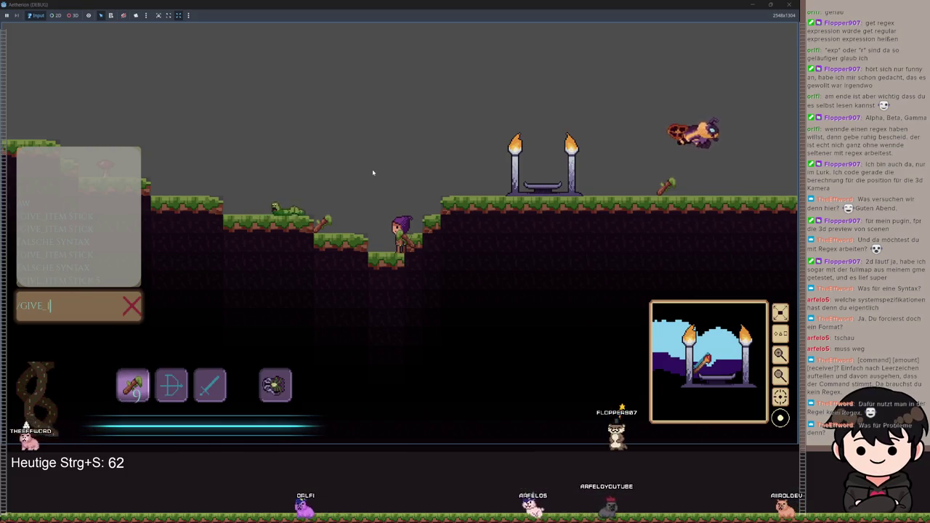
pyautogui.write('tic')
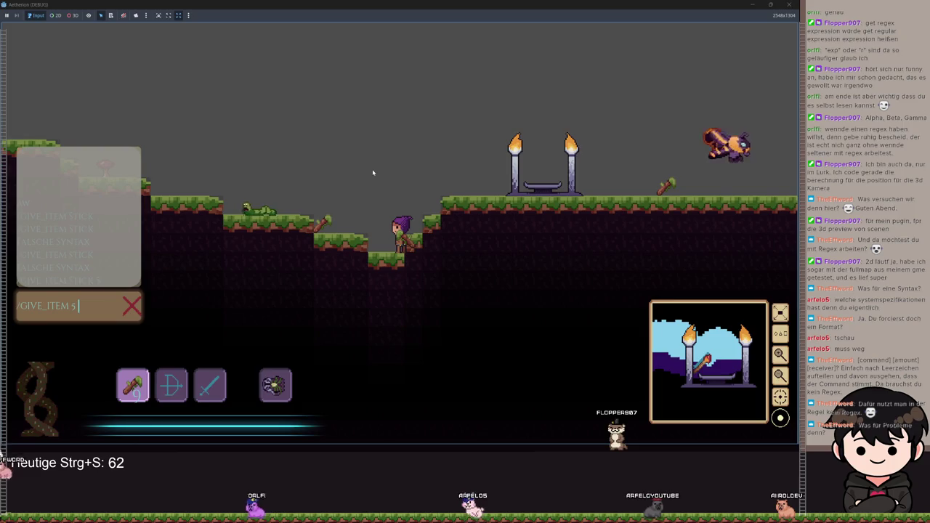
pyautogui.write('k 5 airo')
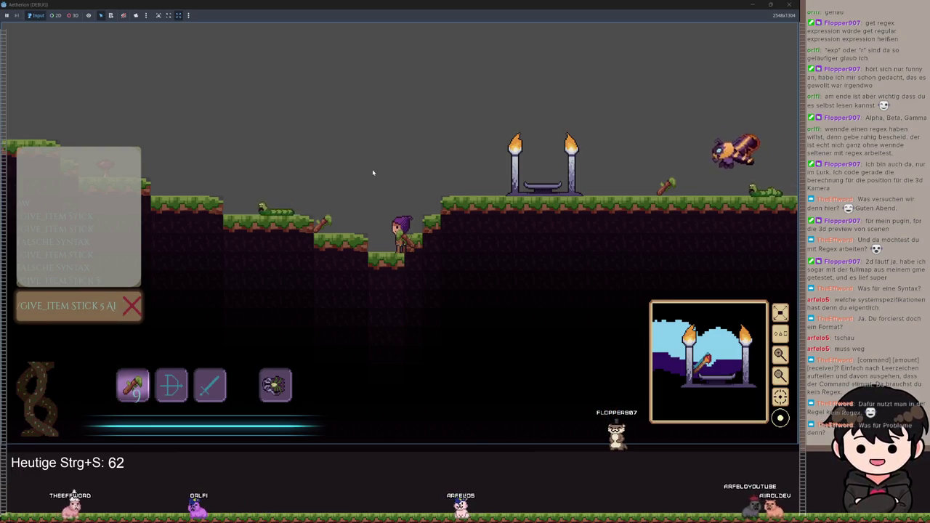
pyautogui.write('lk')
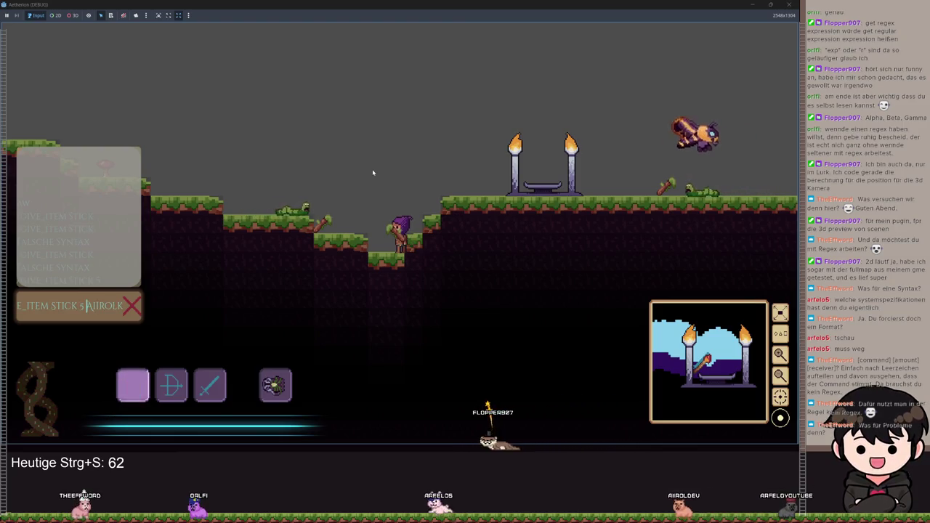
pyautogui.hotkey('shift', 'End')
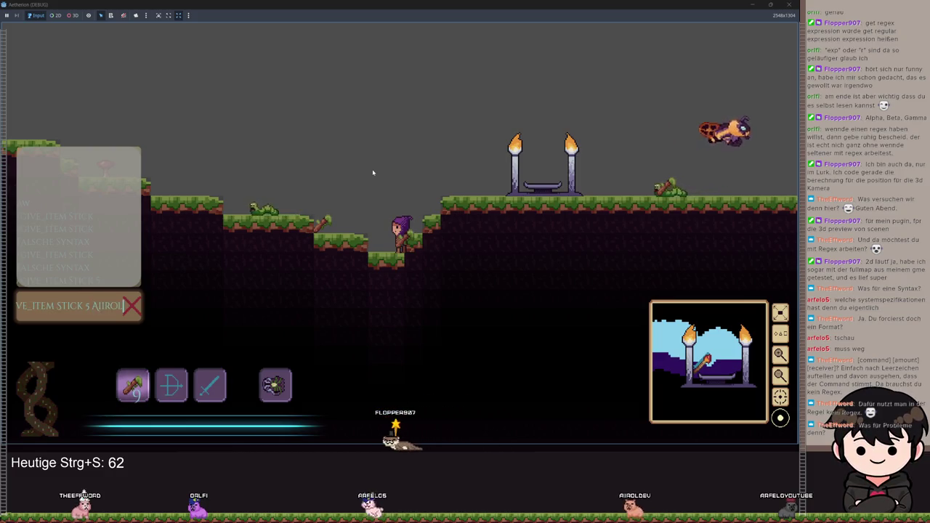
pyautogui.hotkey('ctrl', 'shift', 'Left')
pyautogui.hotkey('ctrl', 'shift', 'Left')
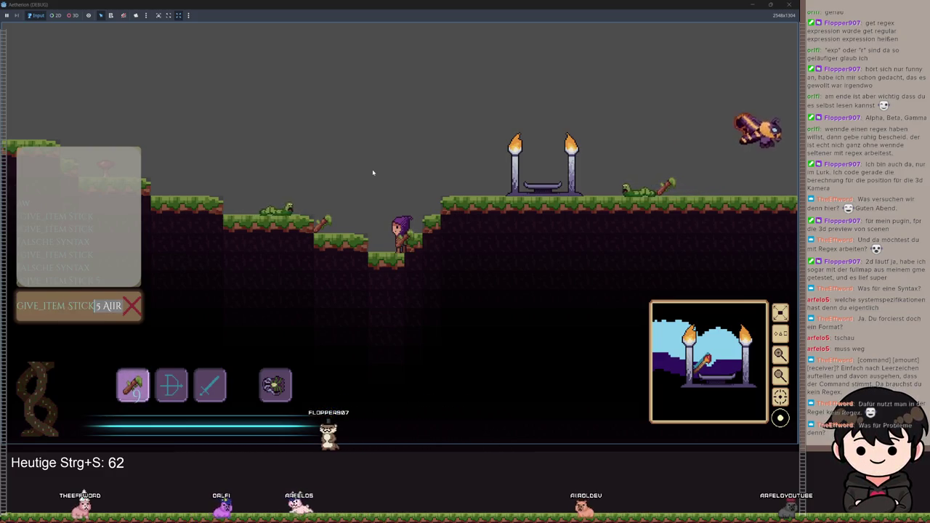
pyautogui.hotkey('ctrl', 'shift', 'Left')
# Step: Select the player name in the command, then stop the game and highlight compile_input lines 74–82
pyautogui.hotkey('ctrl', 'shift', 'Right')
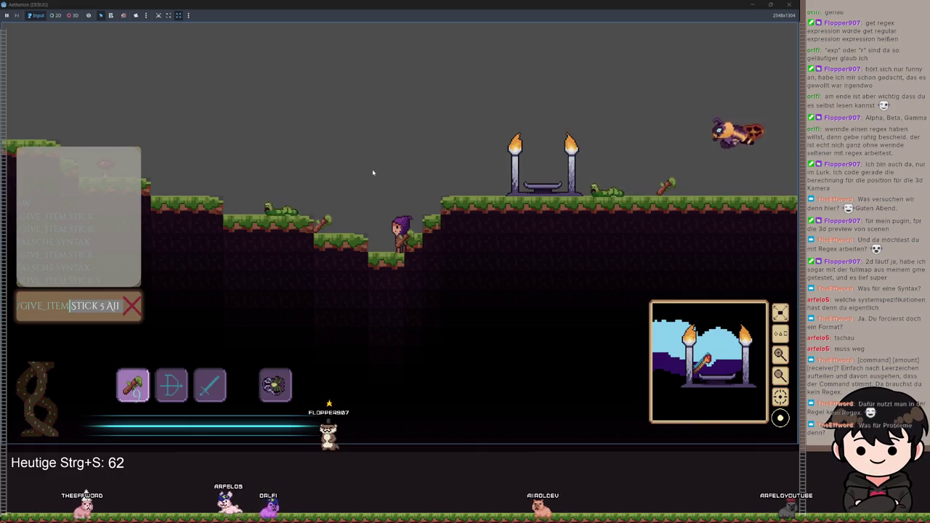
pyautogui.press('Right')
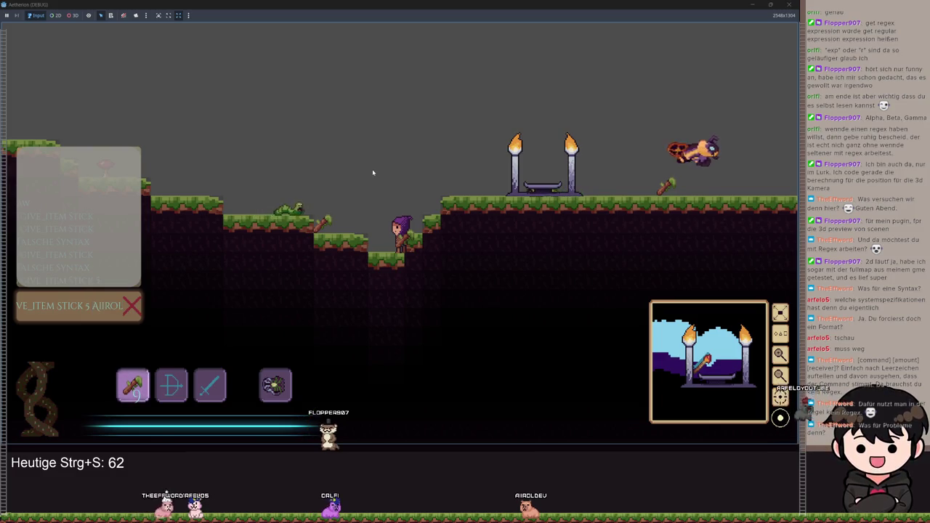
pyautogui.hotkey('ctrl', 'shift', 'Right')
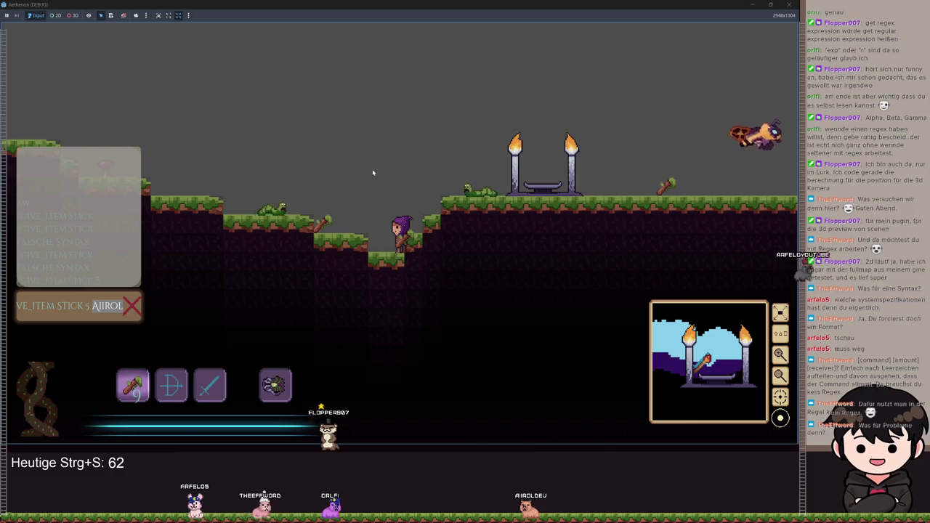
pyautogui.press('Right')
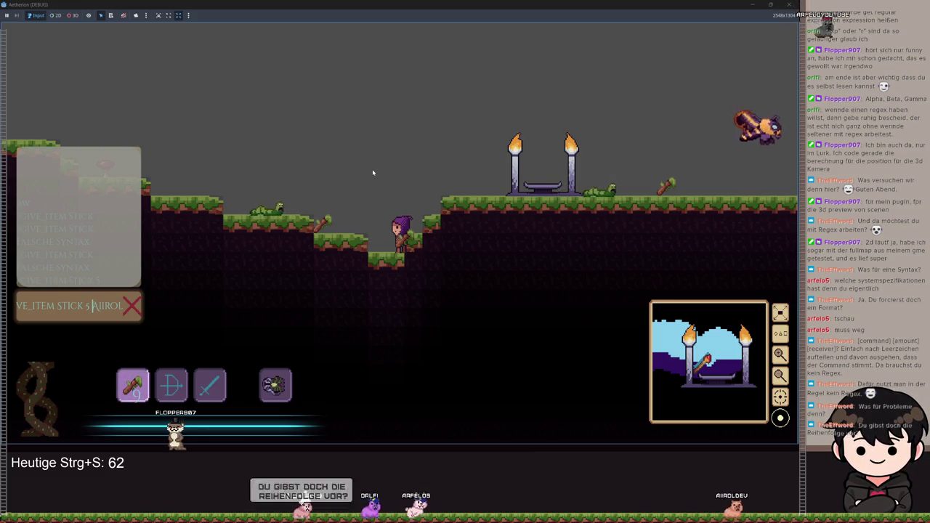
pyautogui.press('F8')
pyautogui.moveTo(380, 242)
pyautogui.mouseDown()
pyautogui.moveTo(319, 207)
pyautogui.moveTo(305, 168)
pyautogui.mouseUp()
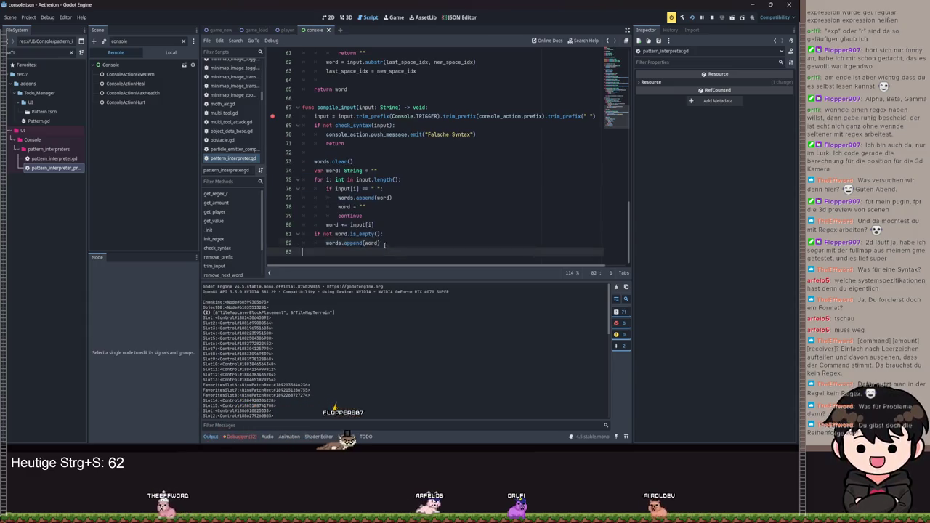
pyautogui.moveTo(390, 240); pyautogui.dragTo(304, 170)
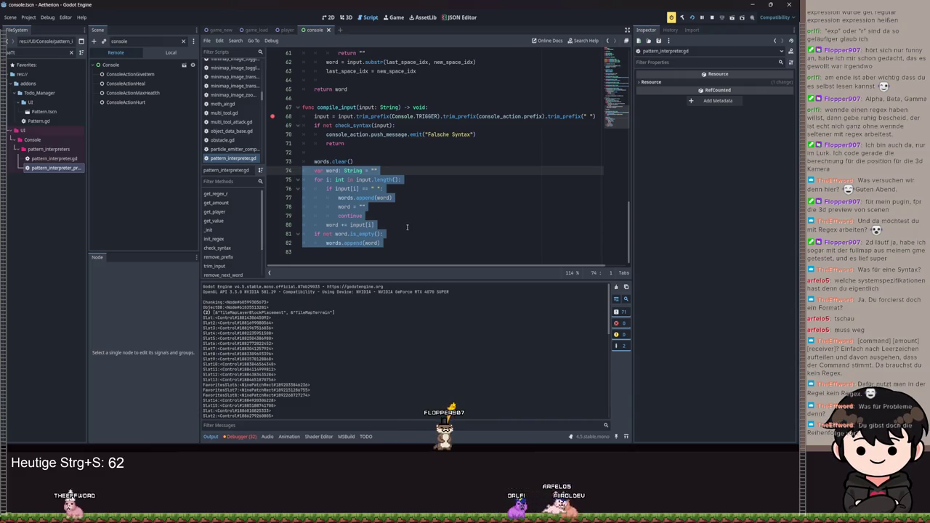
pyautogui.click(298, 143)
pyautogui.moveTo(354, 162)
pyautogui.mouseDown()
pyautogui.moveTo(302, 161)
pyautogui.moveTo(289, 116)
pyautogui.mouseUp()
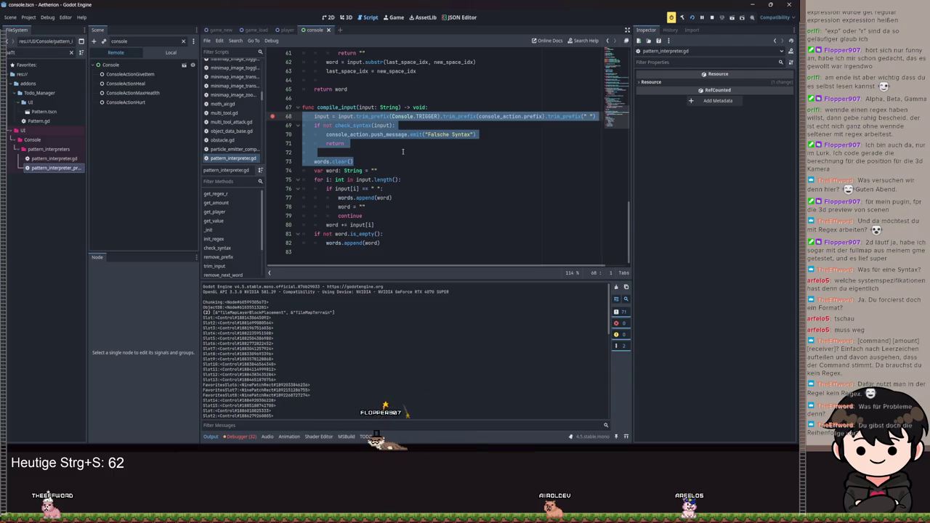
pyautogui.scroll(15, 402, 151)
pyautogui.scroll(-15, 372, 90)
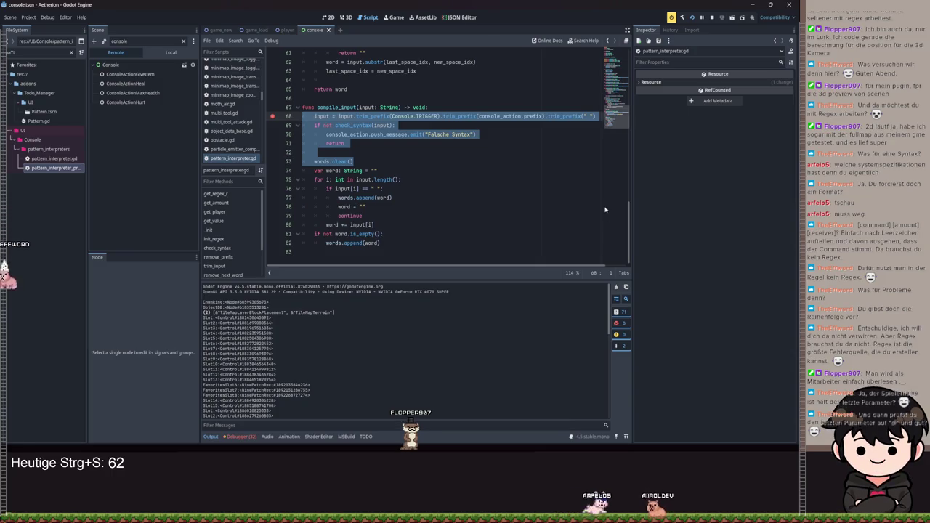
pyautogui.scroll(20, 387, 158)
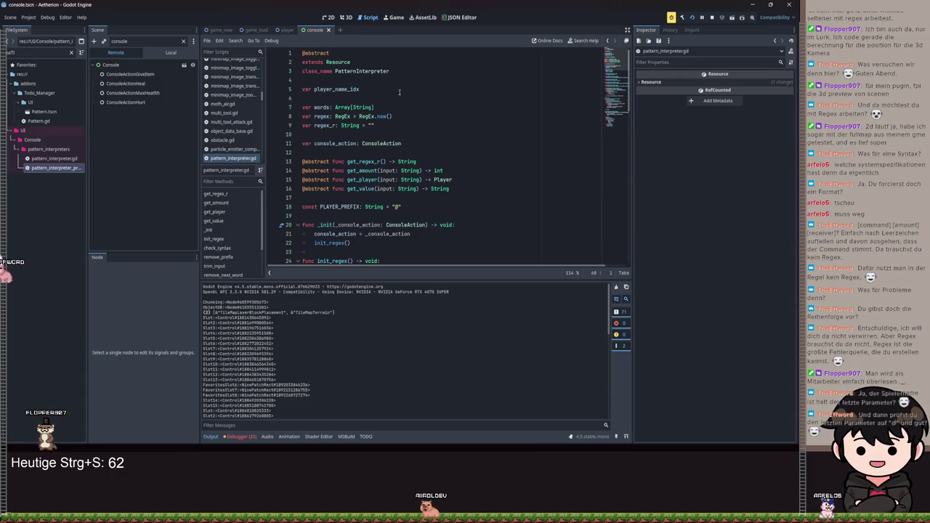
pyautogui.press('F5')
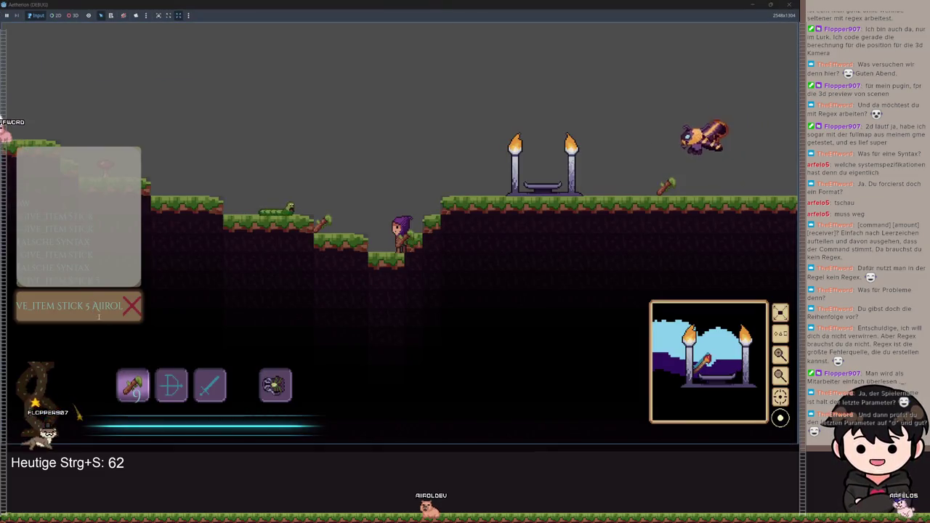
# Step: Select the receiver name in the game console's give-item command, then minimize the game
pyautogui.doubleClick(99, 316)
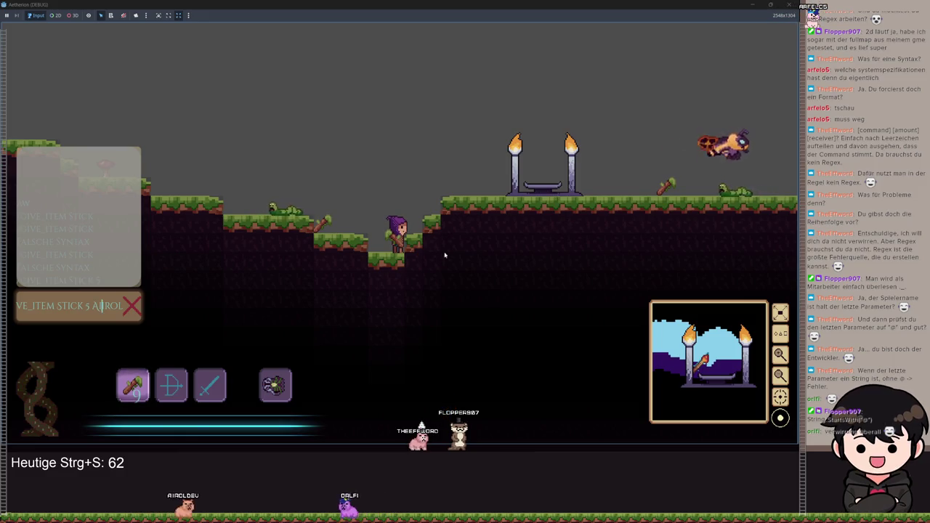
pyautogui.doubleClick(107, 306)
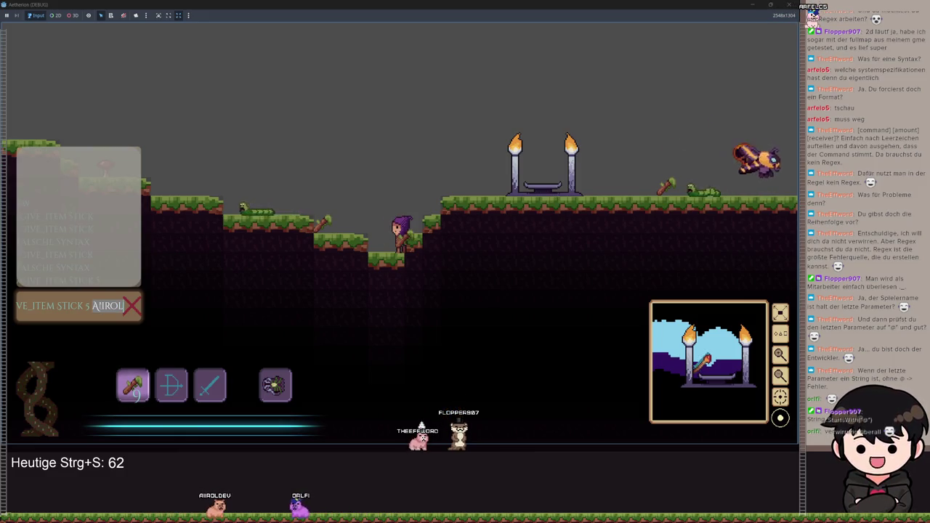
pyautogui.click(751, 7)
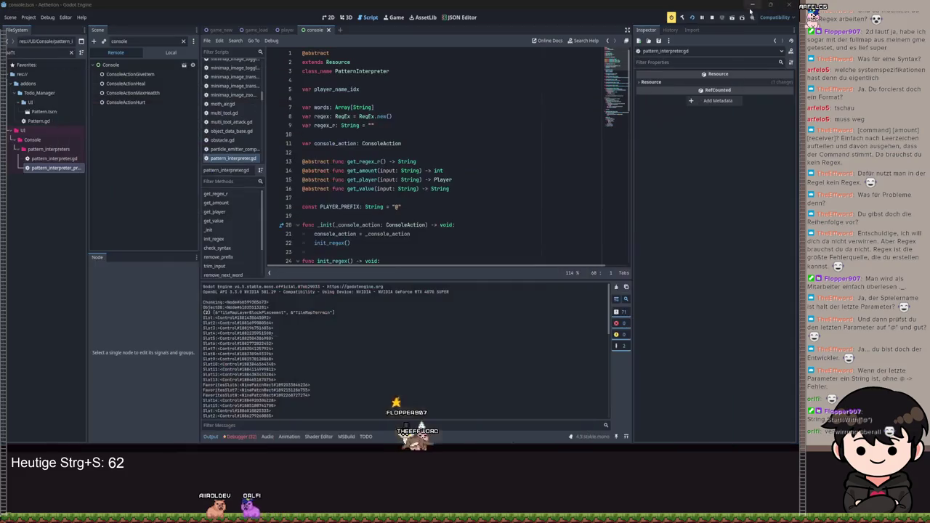
# Step: Look over compile_input, lines 68–82, in pattern_interpreter.gd
pyautogui.scroll(-20, 423, 198)
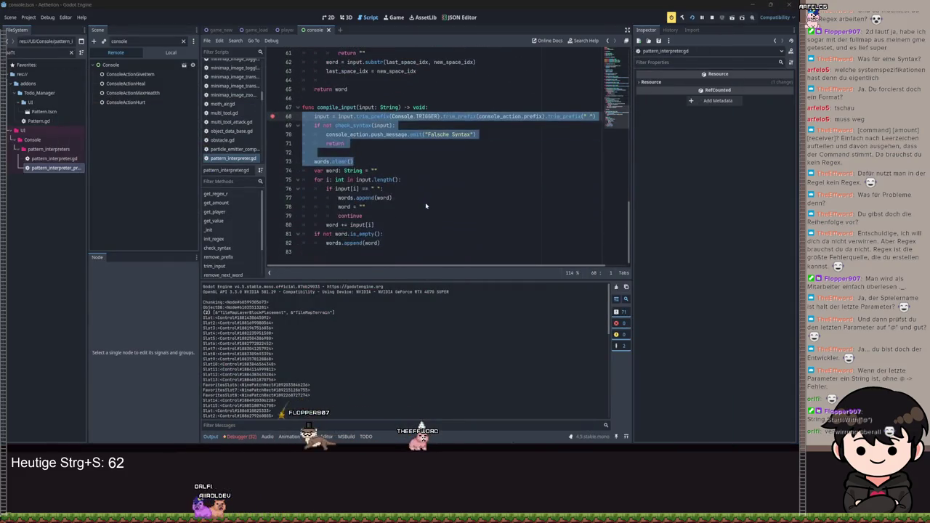
pyautogui.click(400, 244)
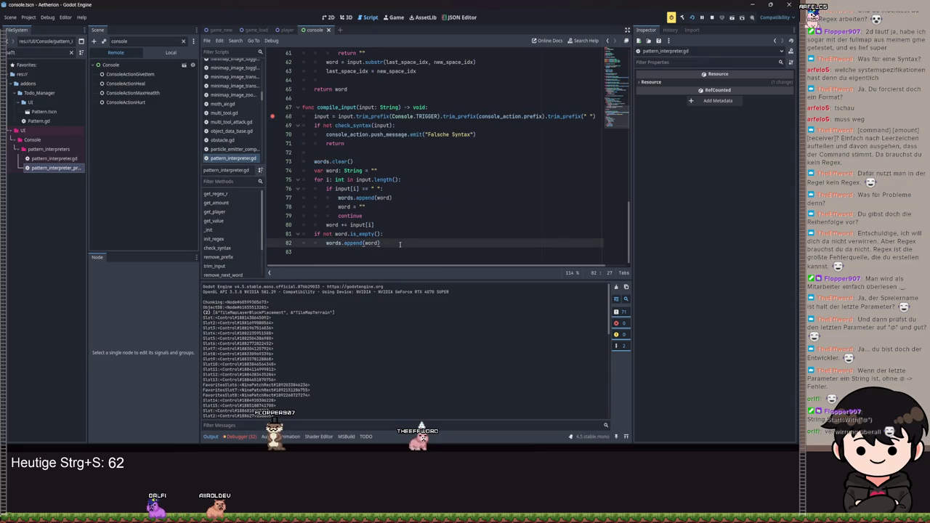
pyautogui.keyDown('shift'); pyautogui.click(273, 118); pyautogui.keyUp('shift')
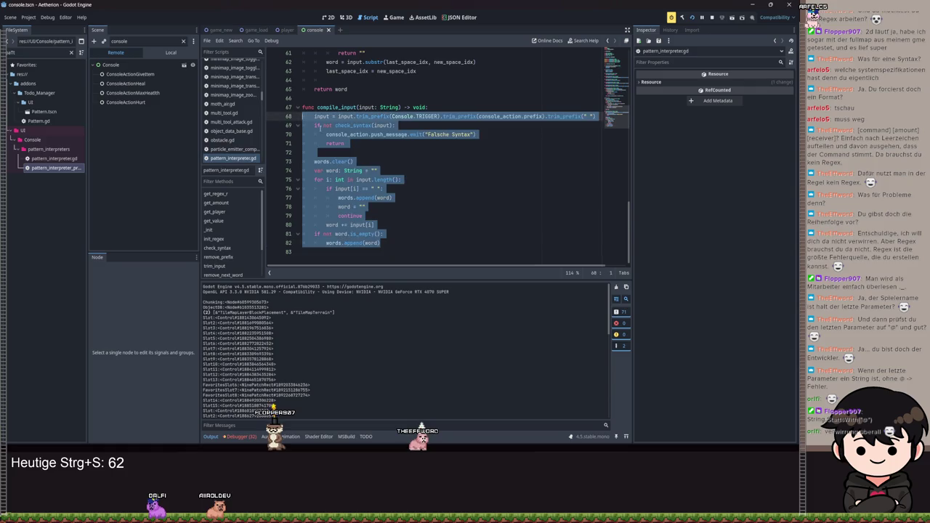
pyautogui.doubleClick(401, 117)
pyautogui.press('End')
pyautogui.scroll(15, 385, 145)
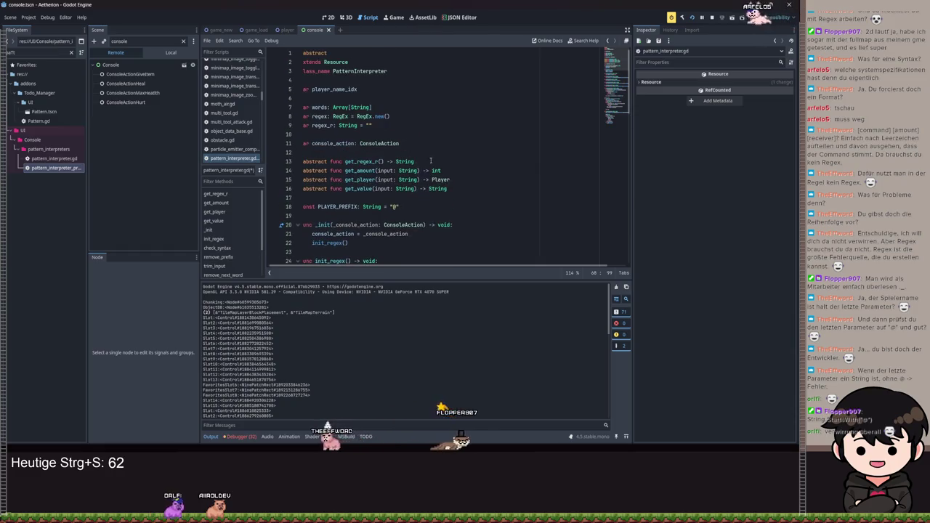
# Step: Delete the get_regex_r declaration, the init_regex() call in _init and the init_regex function, then save
pyautogui.click(387, 162)
pyautogui.tripleClick(387, 161)
pyautogui.hotkey('ctrl', 'x')
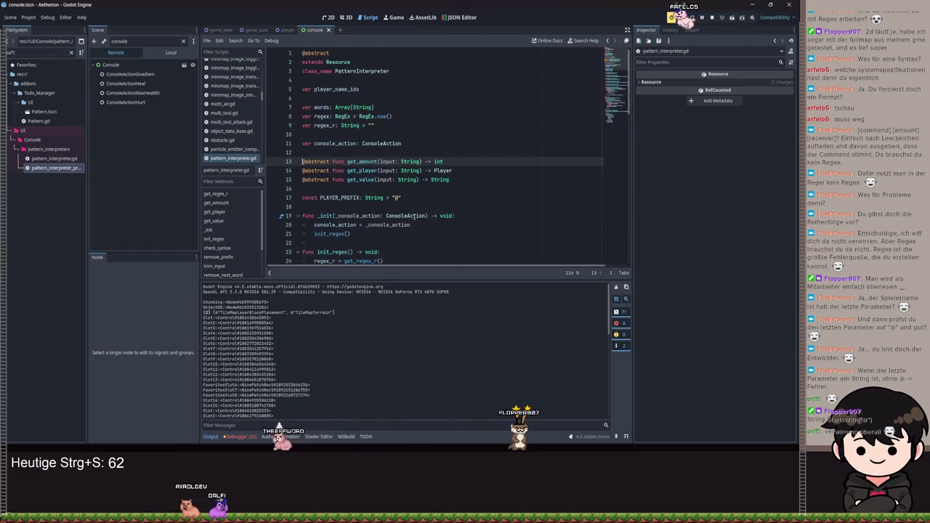
pyautogui.moveTo(350, 234); pyautogui.dragTo(282, 231)
pyautogui.press('BackSpace')
pyautogui.scroll(-3, 276, 151)
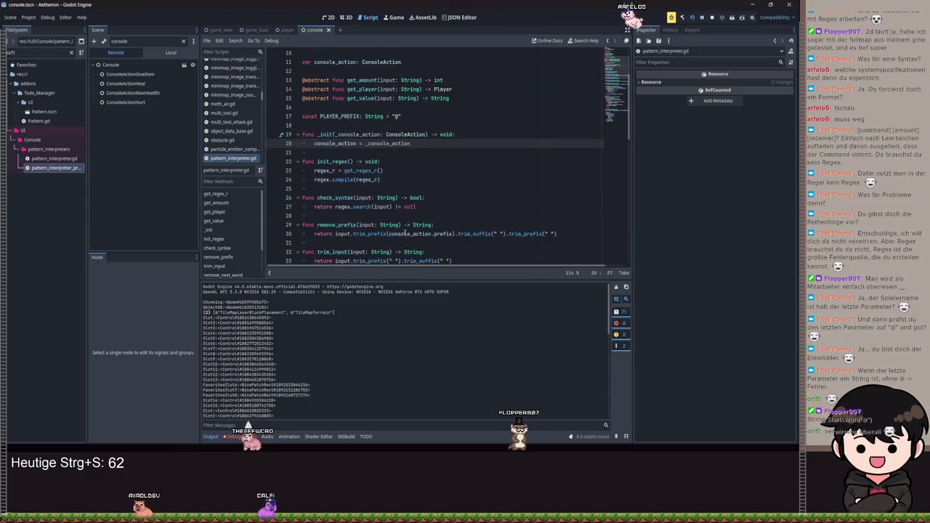
pyautogui.hotkey('shift', 'Down')
pyautogui.hotkey('shift', 'Down')
pyautogui.hotkey('shift', 'Down')
pyautogui.press('Delete')
pyautogui.press('BackSpace')
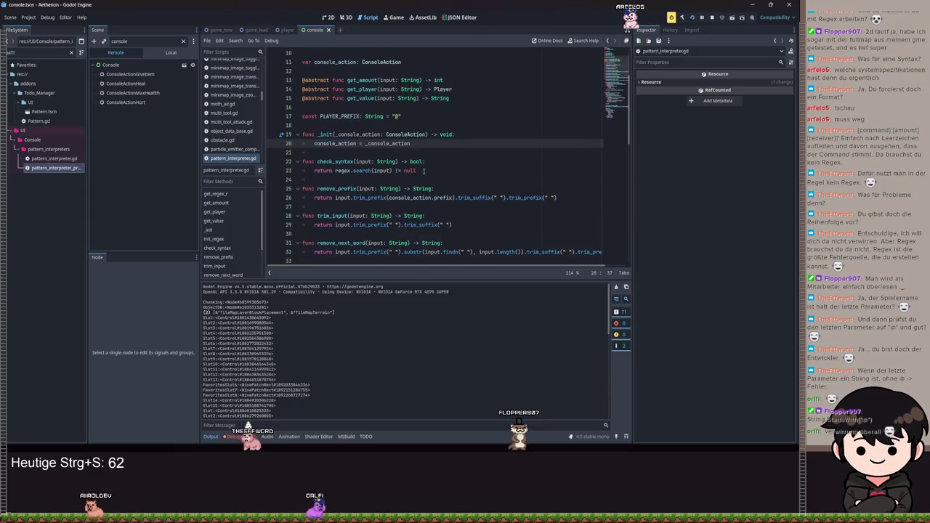
pyautogui.hotkey('ctrl', 's')
# Step: Delete the regex and regex_r variable declarations and save the script
pyautogui.scroll(3, 386, 109)
pyautogui.click(386, 109)
pyautogui.hotkey('shift', 'Down')
pyautogui.hotkey('shift', 'Down')
pyautogui.hotkey('shift', 'Down')
pyautogui.press('Delete')
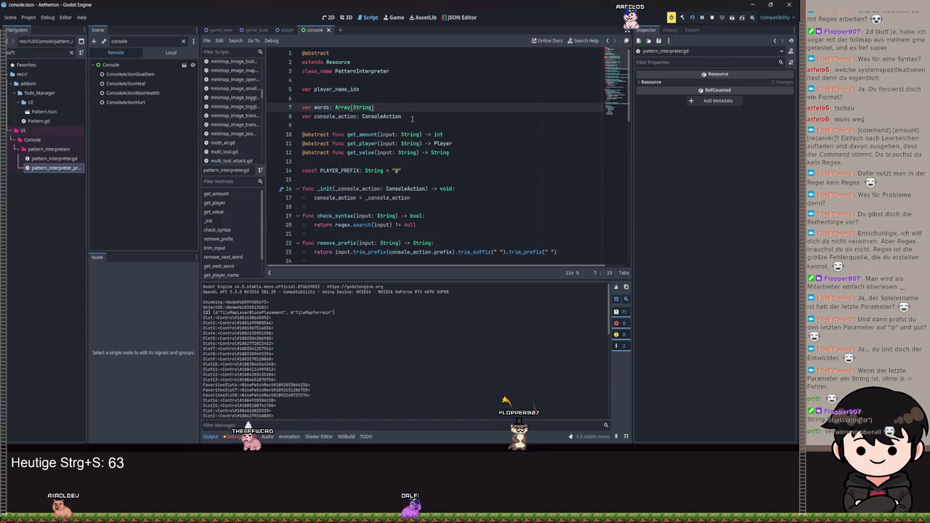
pyautogui.hotkey('ctrl', 's')
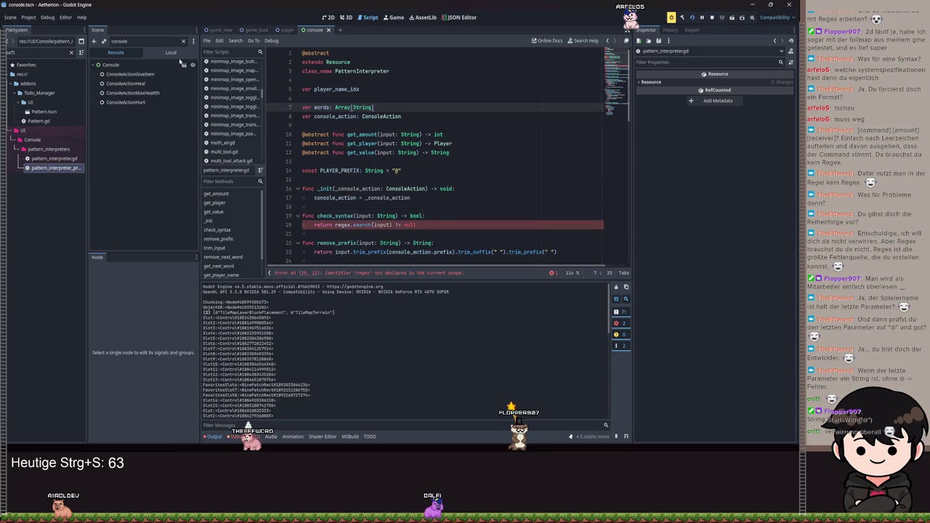
pyautogui.hotkey('ctrl', 's')
# Step: Check the flagged check_syntax line and compile_input's word-splitting loop, then switch back to the game
pyautogui.click(438, 226)
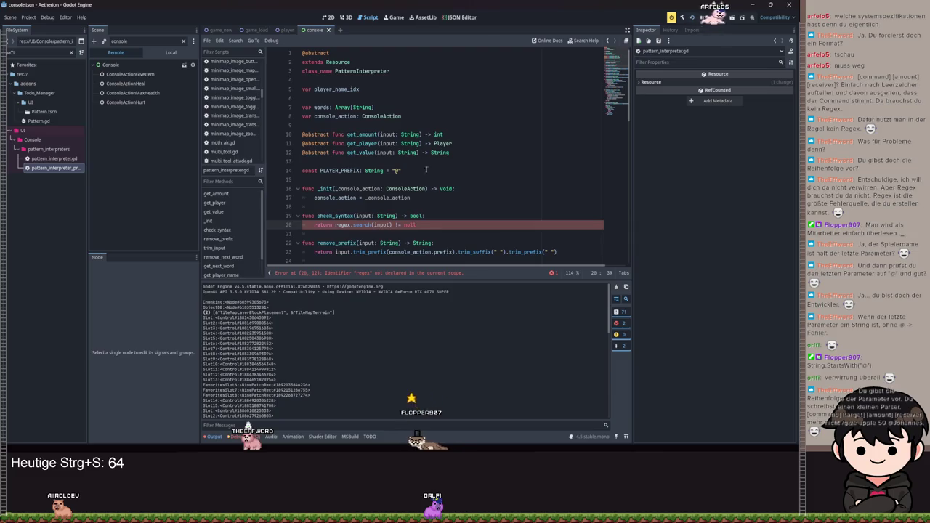
pyautogui.doubleClick(343, 89)
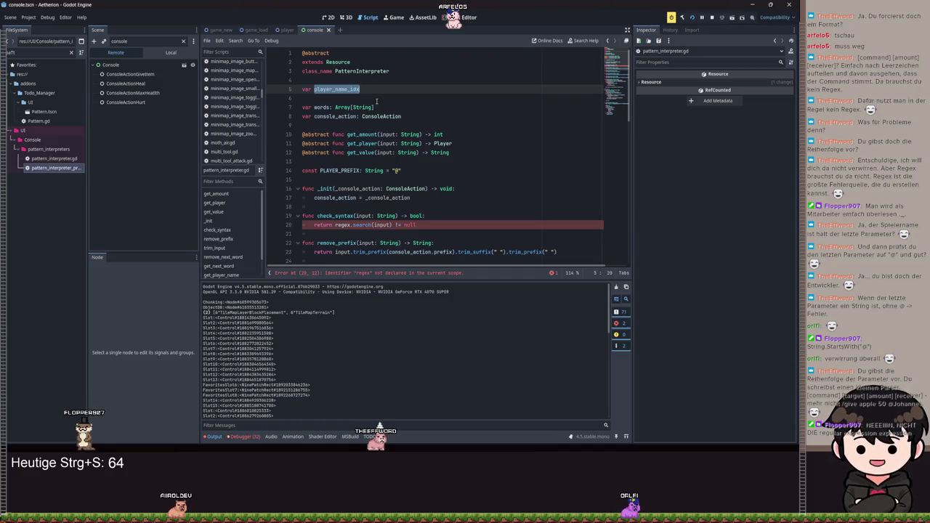
pyautogui.hotkey('ctrl', 'End')
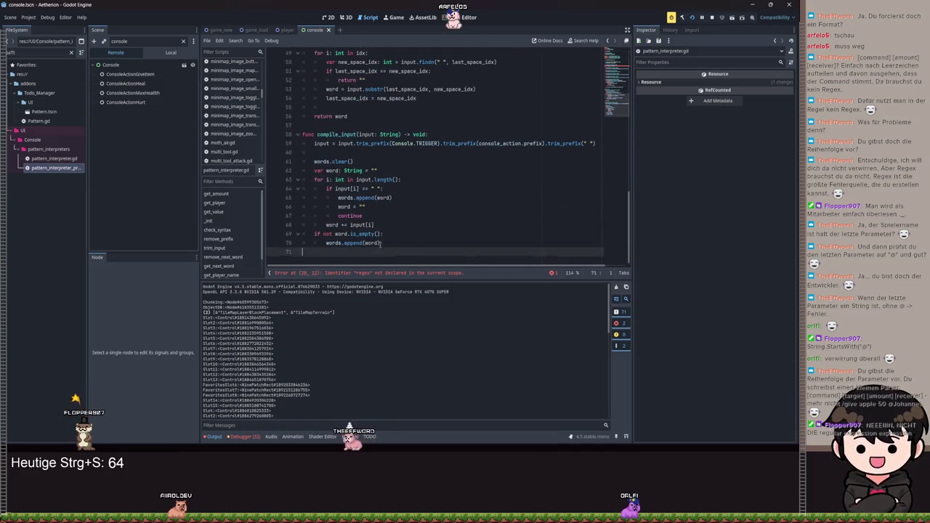
pyautogui.moveTo(381, 244); pyautogui.dragTo(314, 162)
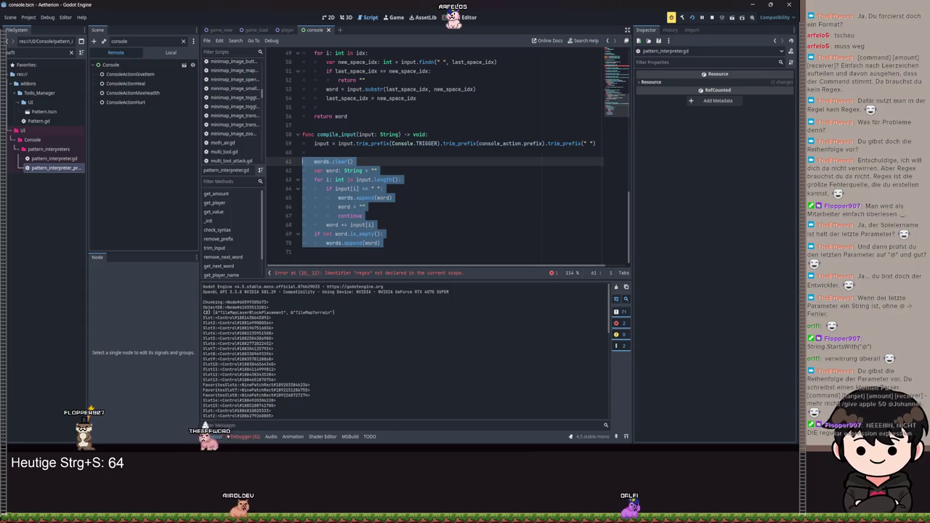
pyautogui.hotkey('alt', 'Tab')
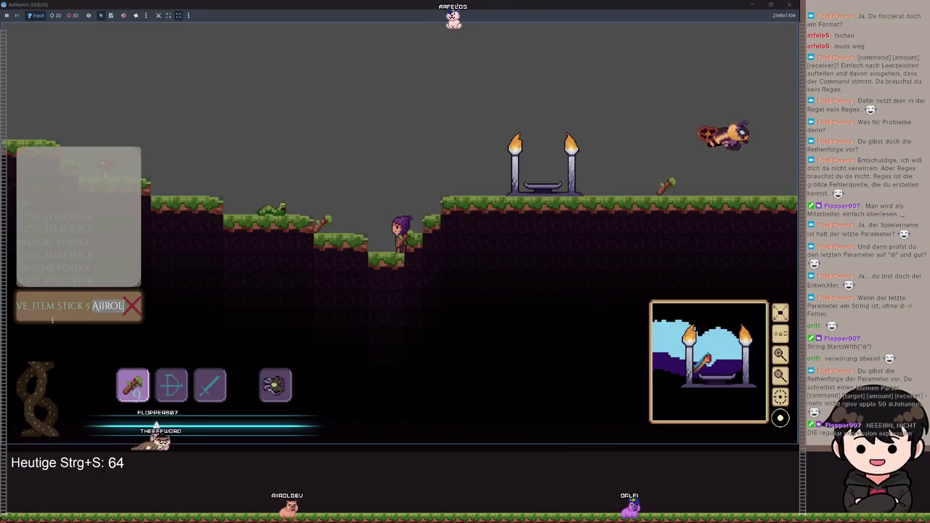
pyautogui.click(70, 306)
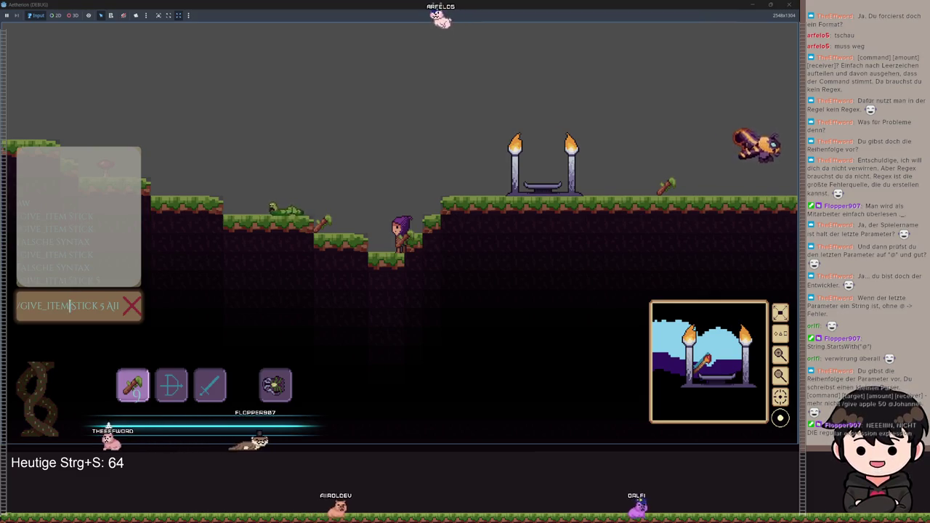
pyautogui.doubleClick(70, 306)
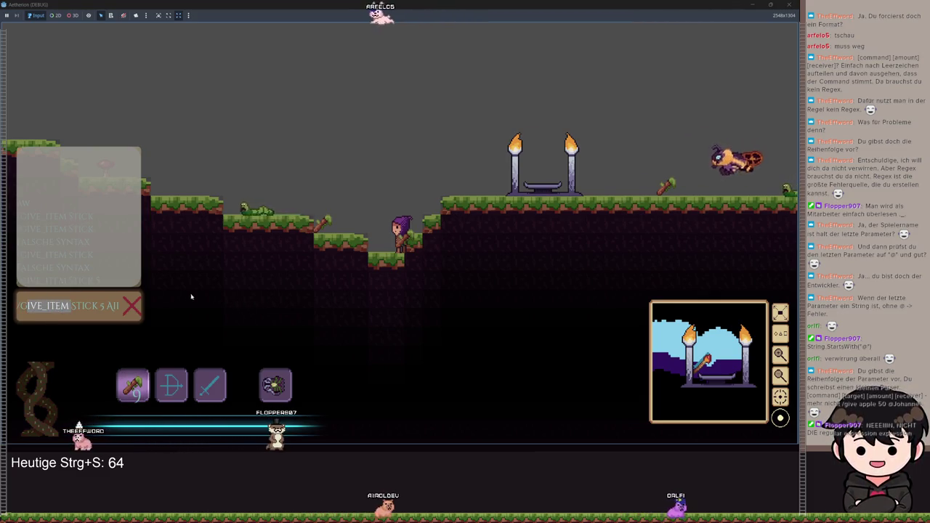
pyautogui.click(70, 306)
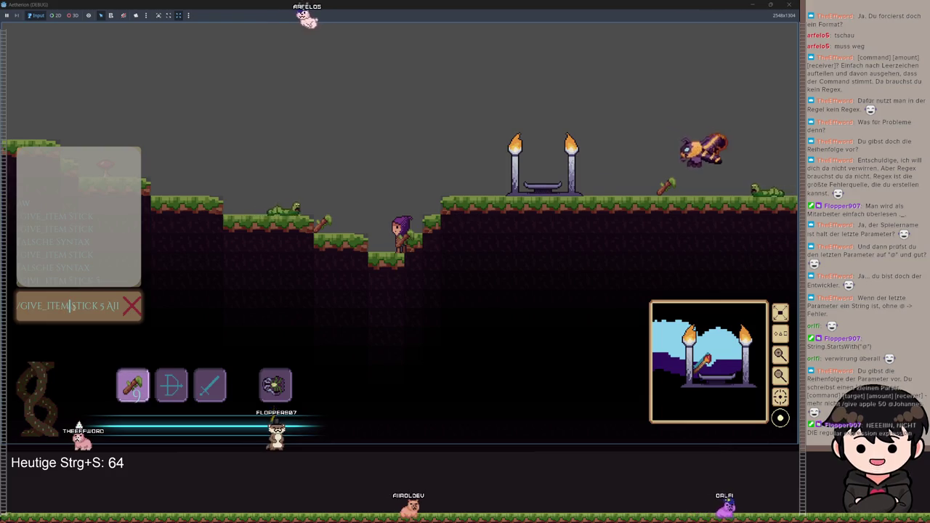
pyautogui.moveTo(69, 306); pyautogui.dragTo(178, 306)
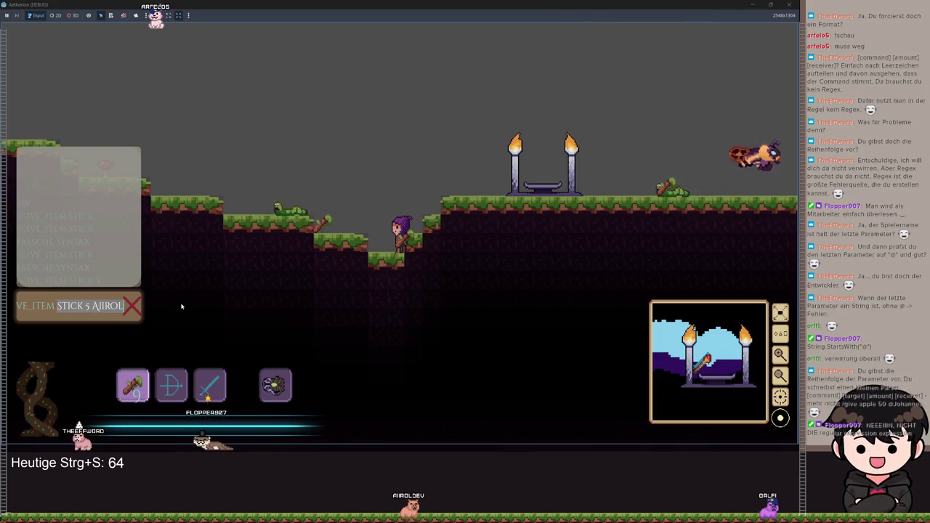
pyautogui.click(753, 6)
# Step: Review get_player_name and append 'x' to the player_name_idx declaration
pyautogui.scroll(2, 414, 197)
pyautogui.scroll(-3, 433, 195)
pyautogui.moveTo(501, 203); pyautogui.dragTo(301, 143)
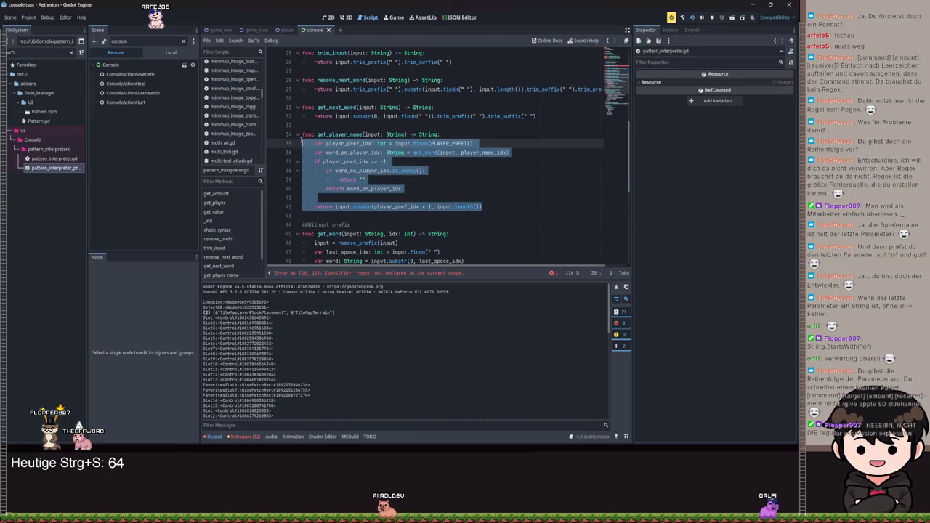
pyautogui.click(508, 211)
pyautogui.scroll(8, 409, 130)
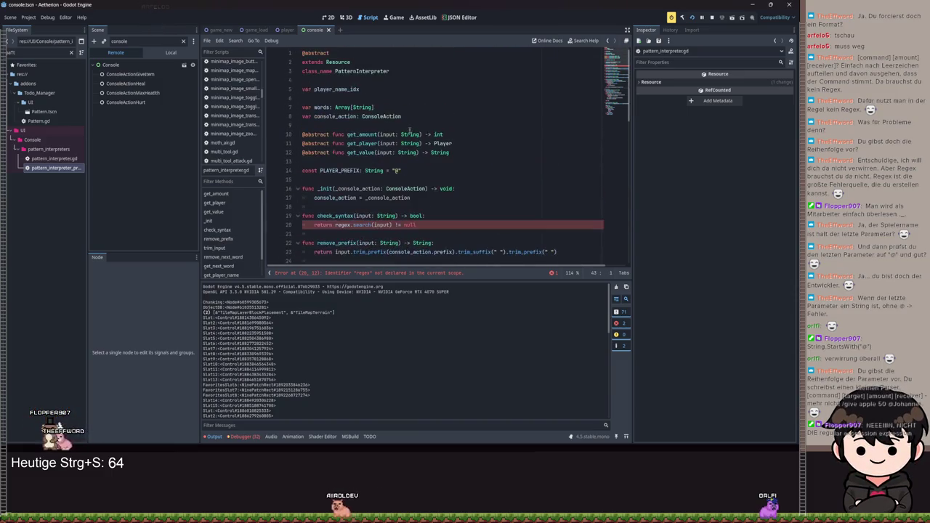
pyautogui.click(358, 89)
pyautogui.write('x')
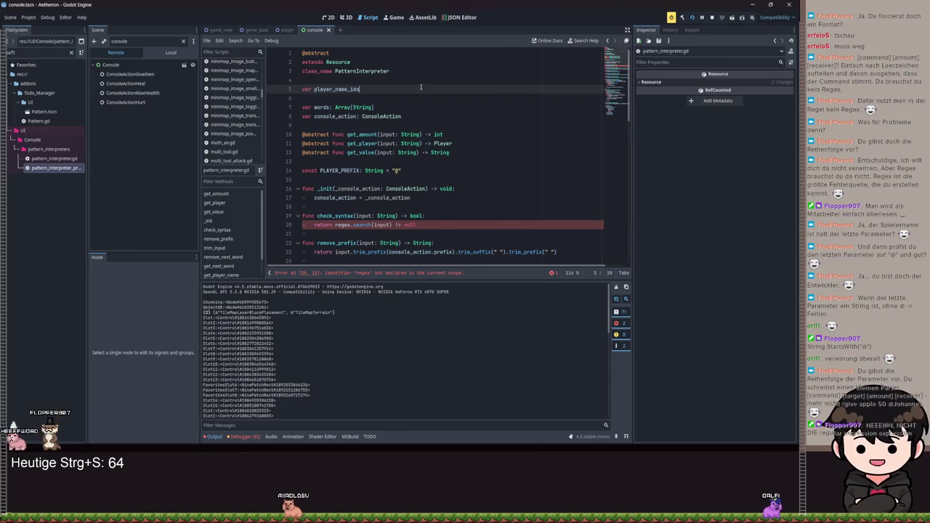
# Step: Select and study the get_player_name body in pattern_interpreter.gd
pyautogui.scroll(-5, 421, 87)
pyautogui.click(497, 237)
pyautogui.hotkey('shift', 'Up')
pyautogui.hotkey('shift', 'Up')
pyautogui.hotkey('shift', 'Up')
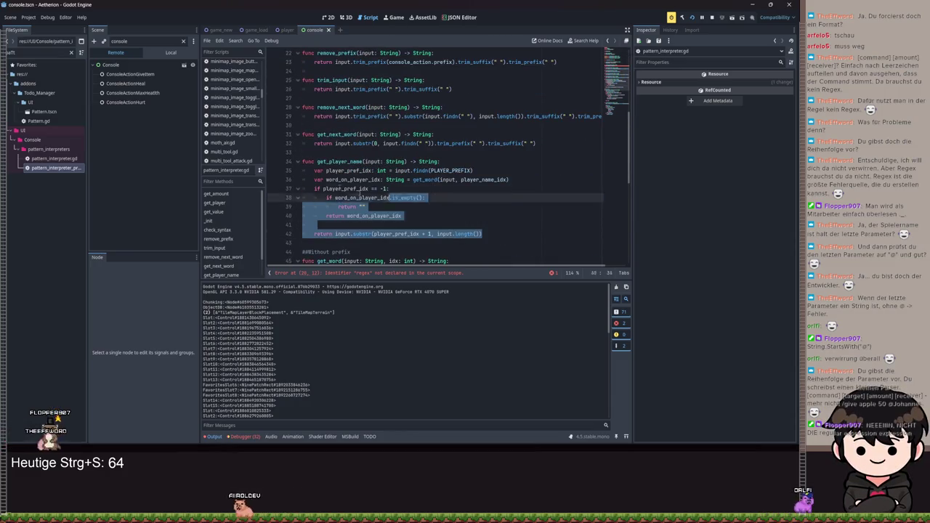
pyautogui.hotkey('shift', 'Home')
pyautogui.click(499, 235)
pyautogui.hotkey('shift', 'Up')
pyautogui.hotkey('shift', 'Up')
pyautogui.hotkey('shift', 'Up')
pyautogui.hotkey('shift', 'Home')
pyautogui.moveTo(482, 234); pyautogui.dragTo(303, 170)
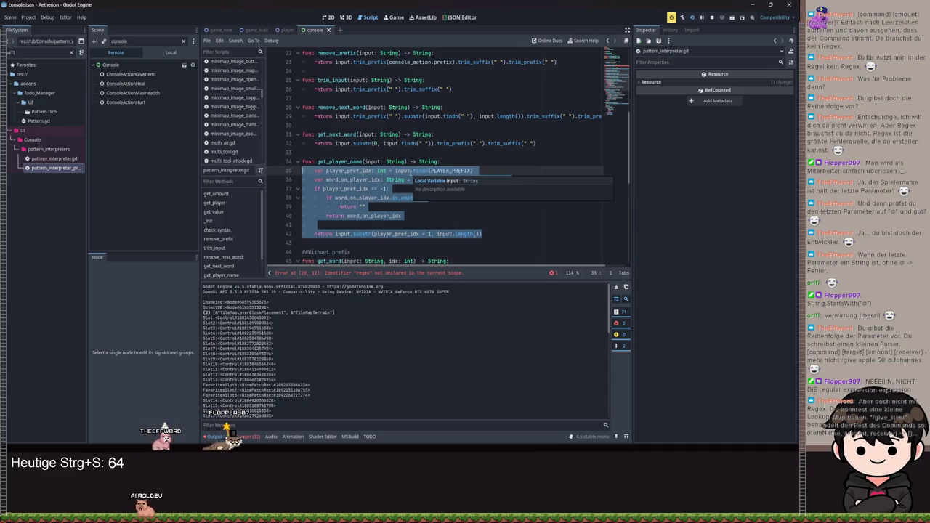
pyautogui.scroll(-3, 418, 171)
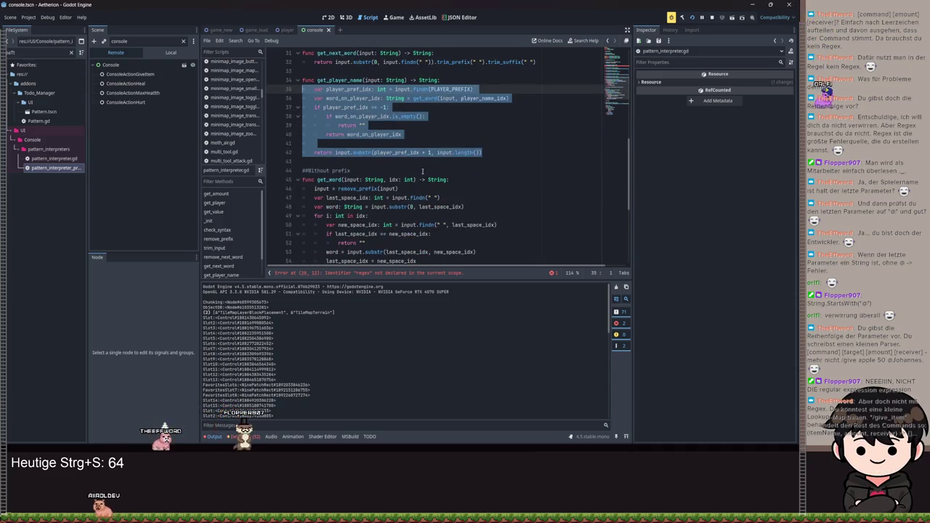
pyautogui.scroll(-3, 422, 171)
pyautogui.scroll(-3, 424, 171)
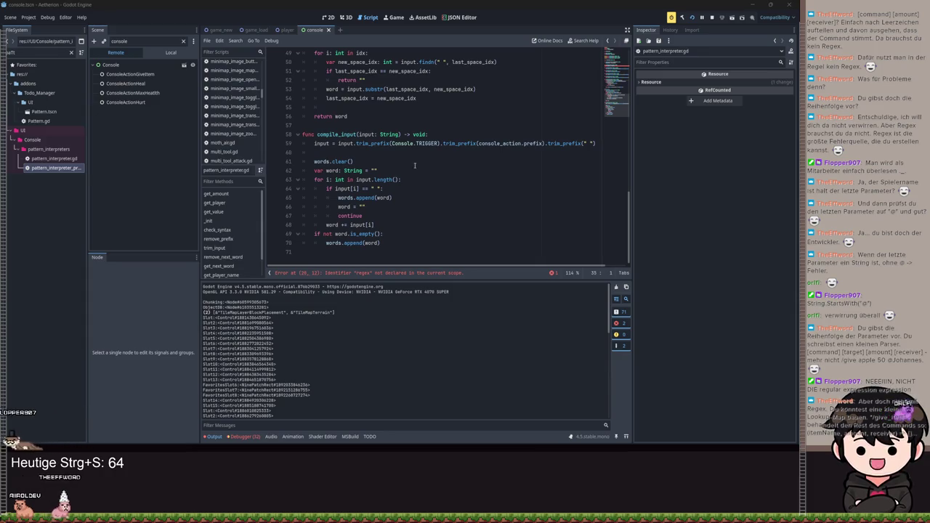
pyautogui.scroll(4, 410, 166)
pyautogui.scroll(3, 411, 166)
pyautogui.click(520, 137)
# Step: Save, then inspect the remote ConsoleActionGiveItem node: prefix give_item, pattern Prefix Value Count Player
pyautogui.hotkey('ctrl', 's')
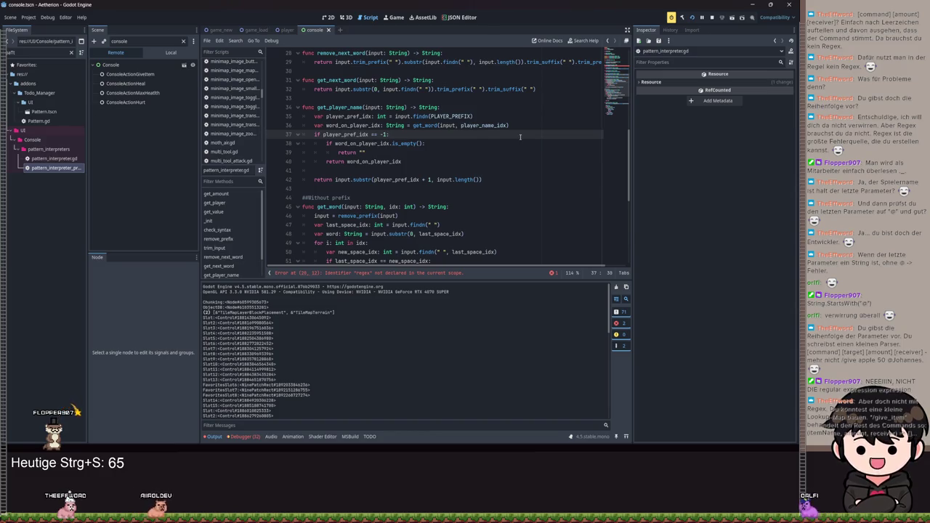
pyautogui.scroll(9, 463, 133)
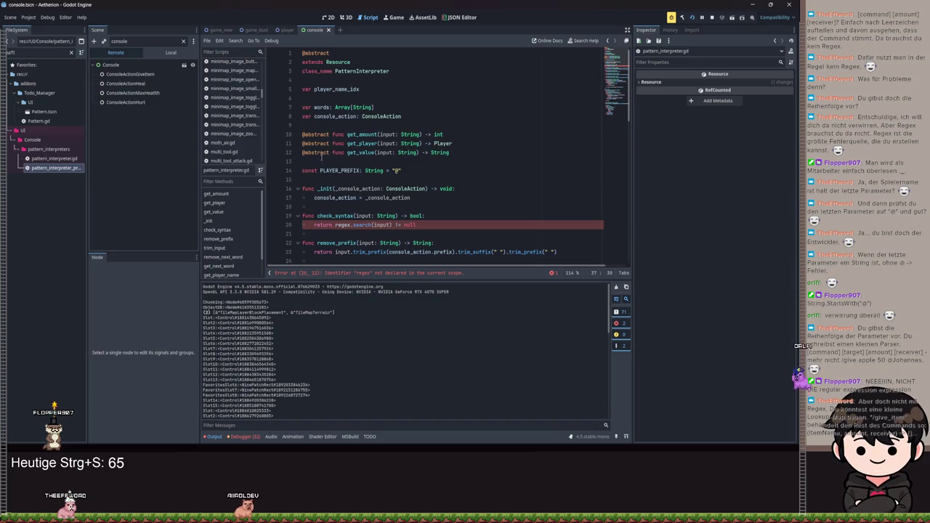
pyautogui.click(138, 75)
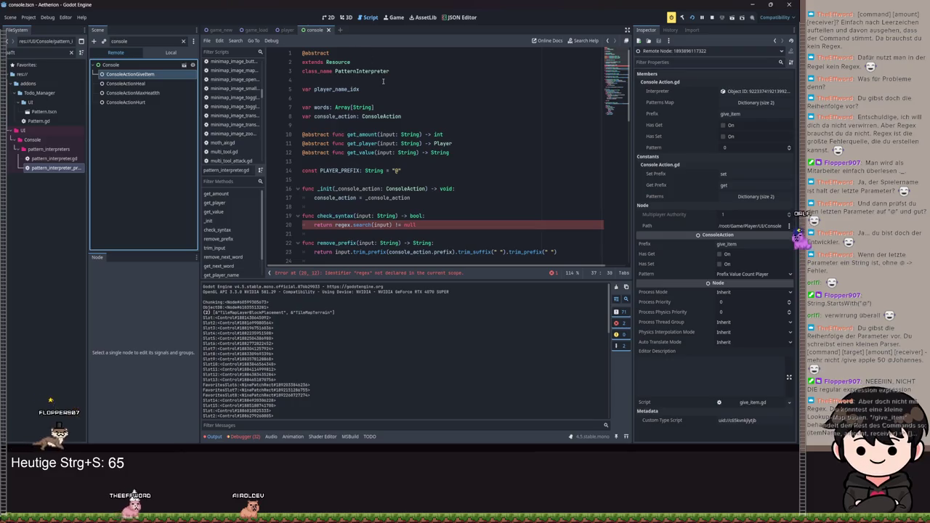
pyautogui.scroll(-2, 393, 187)
pyautogui.scroll(-1, 393, 187)
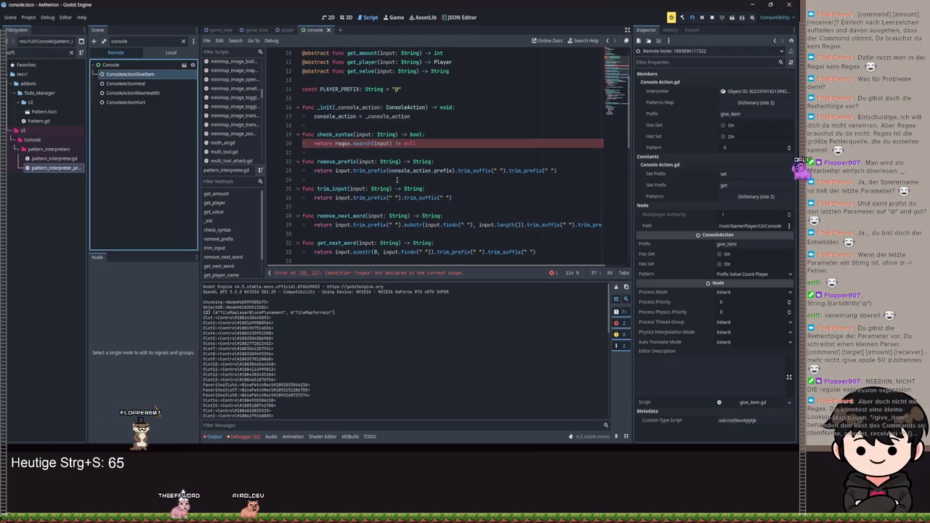
# Step: Switch to the Local scene tree, open give_item.gd and examine its interpreter get_value call
pyautogui.click(171, 53)
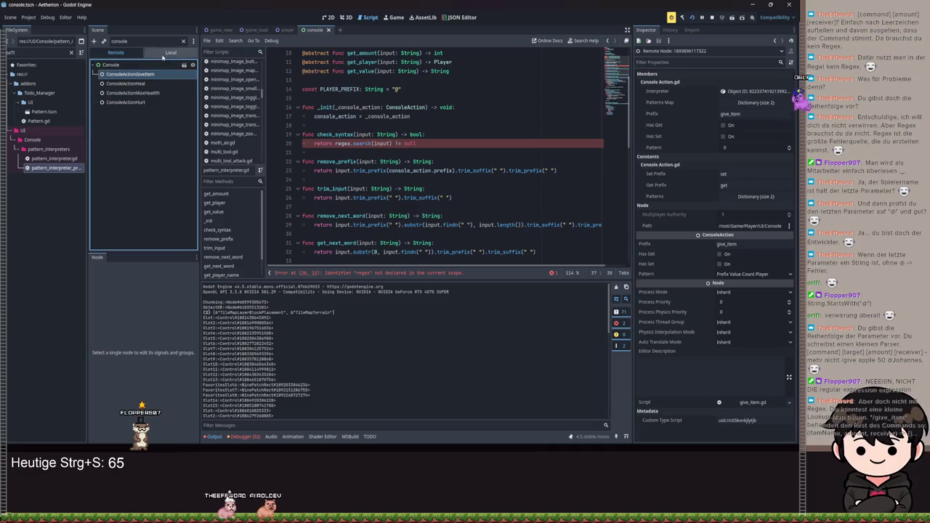
pyautogui.click(192, 74)
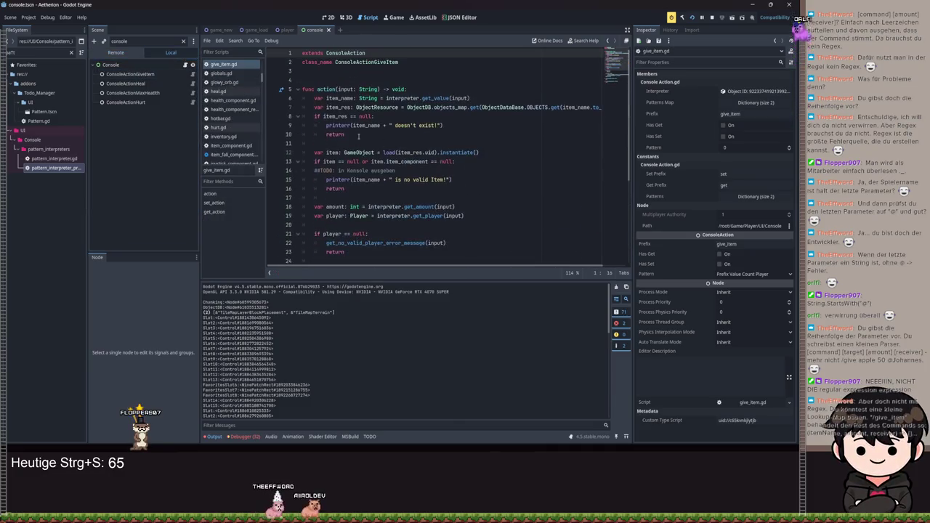
pyautogui.click(318, 89)
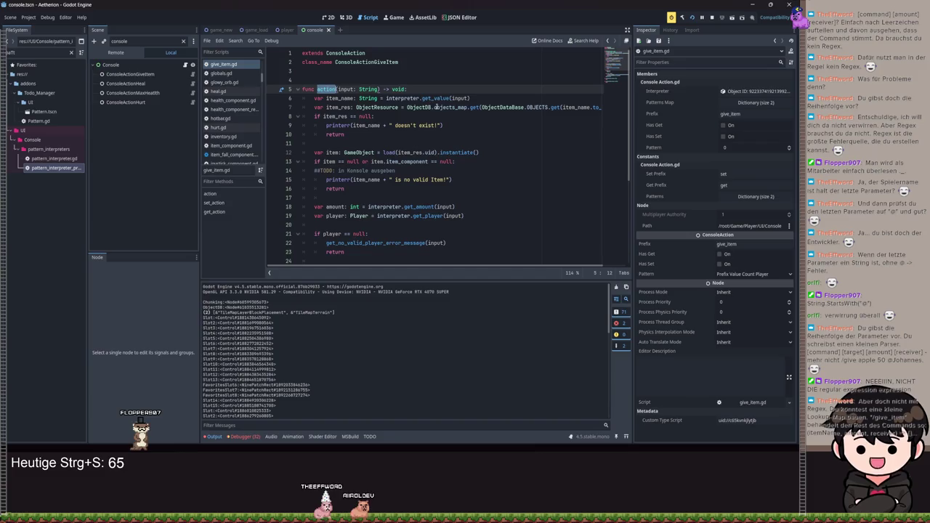
pyautogui.doubleClick(403, 98)
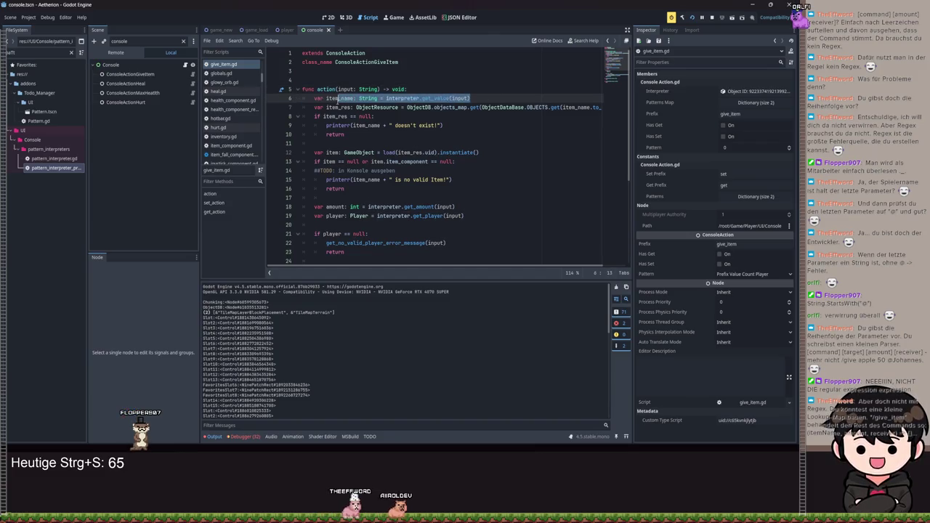
pyautogui.moveTo(470, 99); pyautogui.dragTo(326, 107)
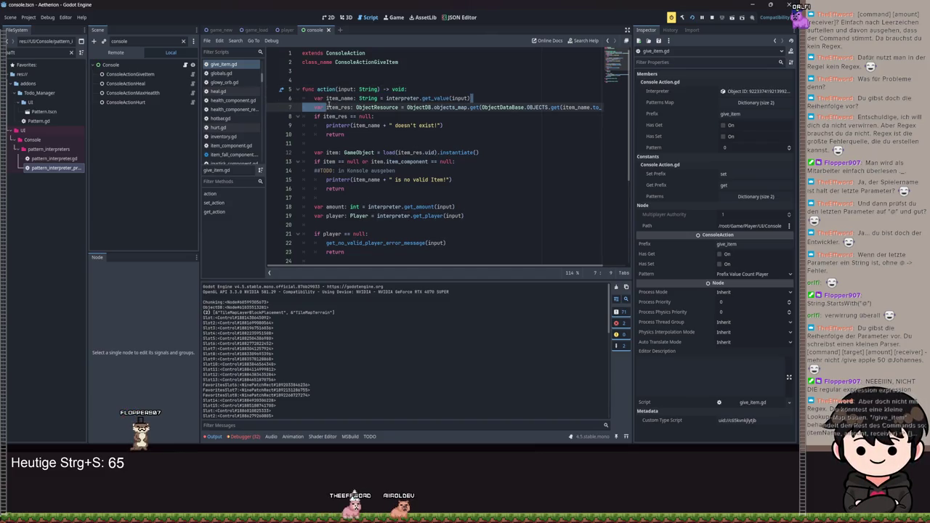
# Step: Jump from the get_player call on line 19 to its PatternInterpreter declaration
pyautogui.click(467, 215)
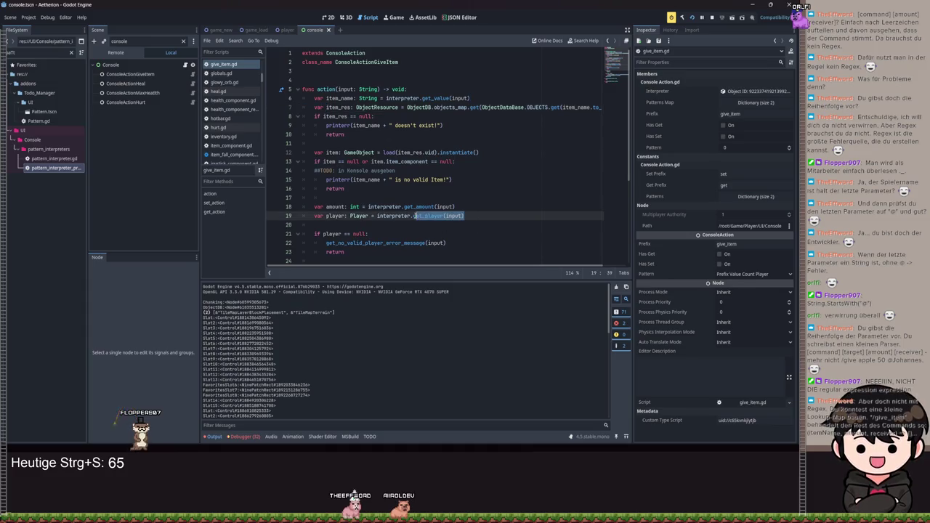
pyautogui.doubleClick(405, 216)
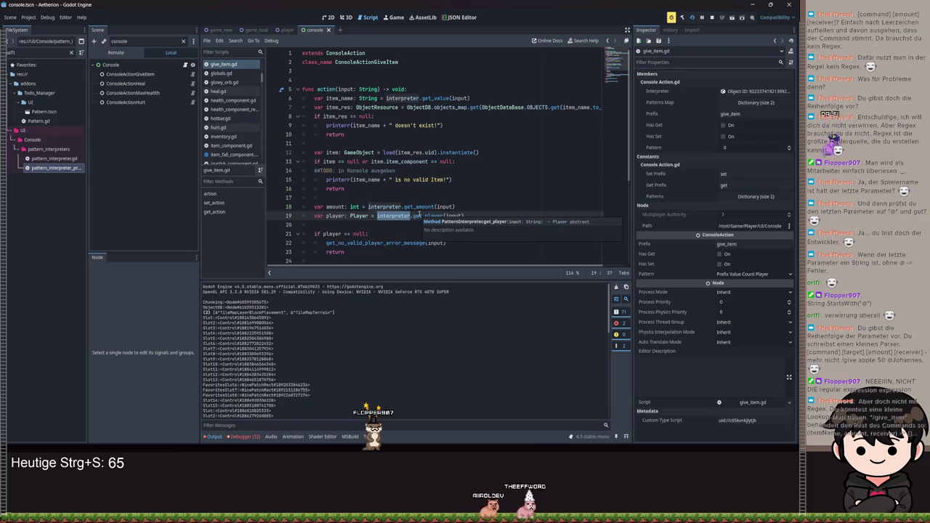
pyautogui.keyDown('ctrl'); pyautogui.click(425, 215); pyautogui.keyUp('ctrl')
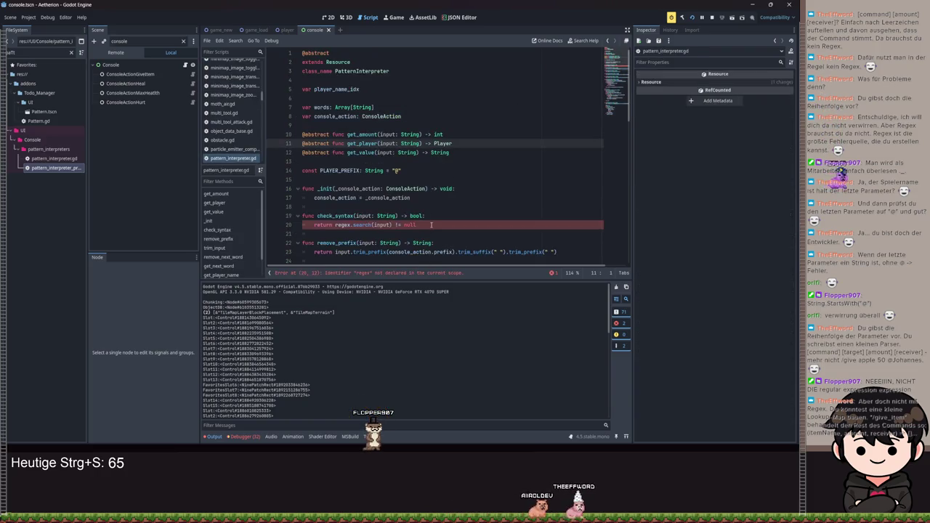
# Step: Delete the check_syntax function from pattern_interpreter.gd and save
pyautogui.moveTo(431, 224); pyautogui.dragTo(440, 199)
pyautogui.press('BackSpace')
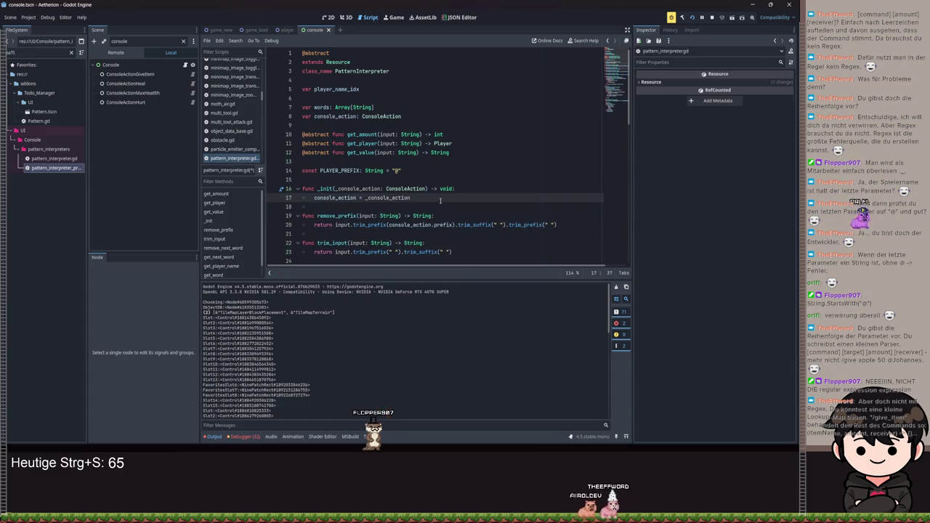
pyautogui.hotkey('ctrl', 's')
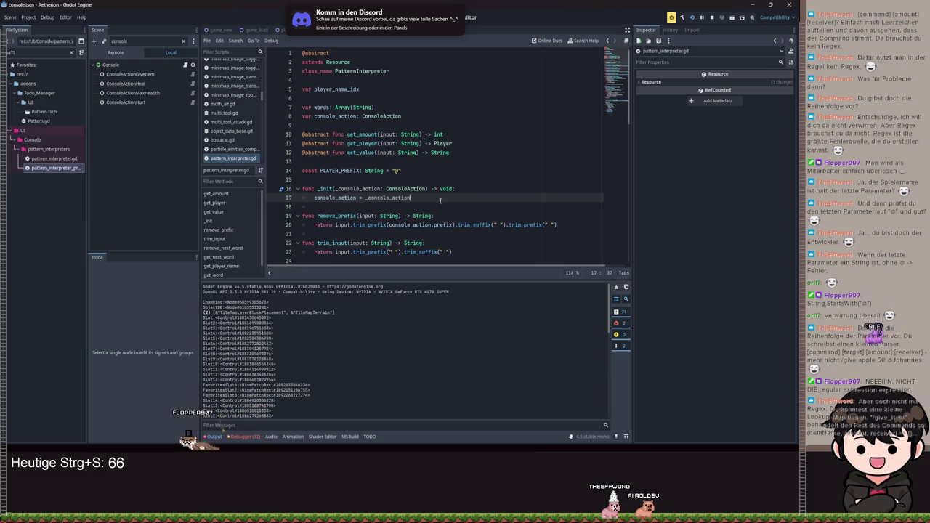
pyautogui.scroll(-5, 463, 151)
pyautogui.scroll(-3, 505, 182)
pyautogui.scroll(8, 507, 189)
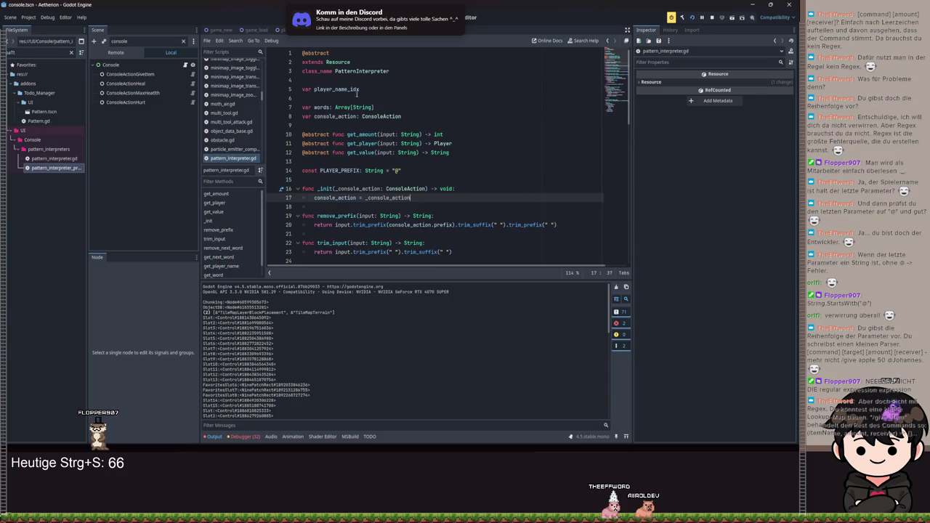
pyautogui.click(358, 83)
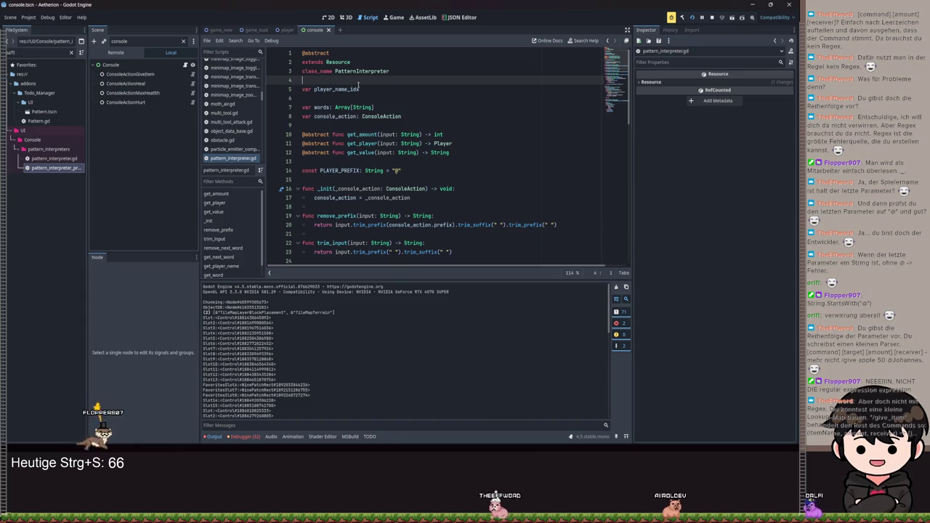
pyautogui.scroll(-8, 359, 87)
# Step: Open pattern_interpreter_prefix_value_count_player.gd, jump to get_word and select its old body
pyautogui.doubleClick(73, 168)
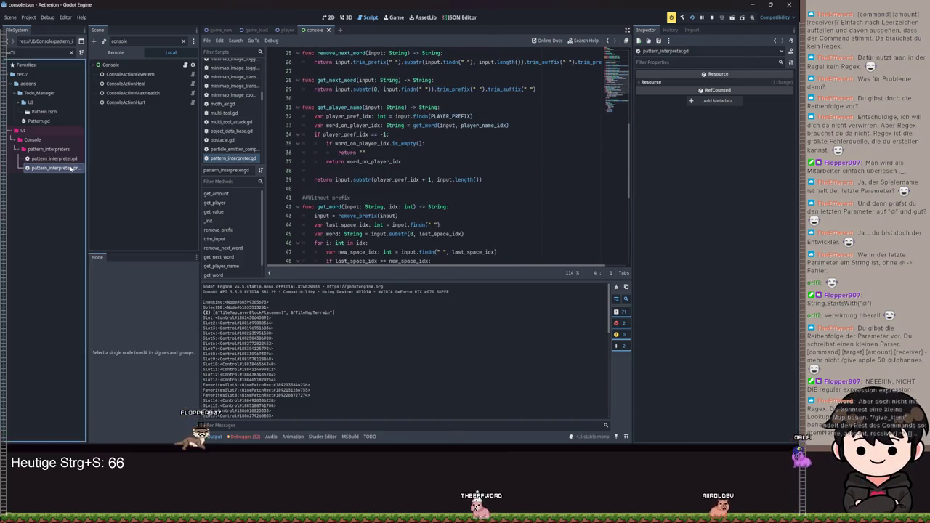
pyautogui.moveTo(404, 143); pyautogui.dragTo(335, 143)
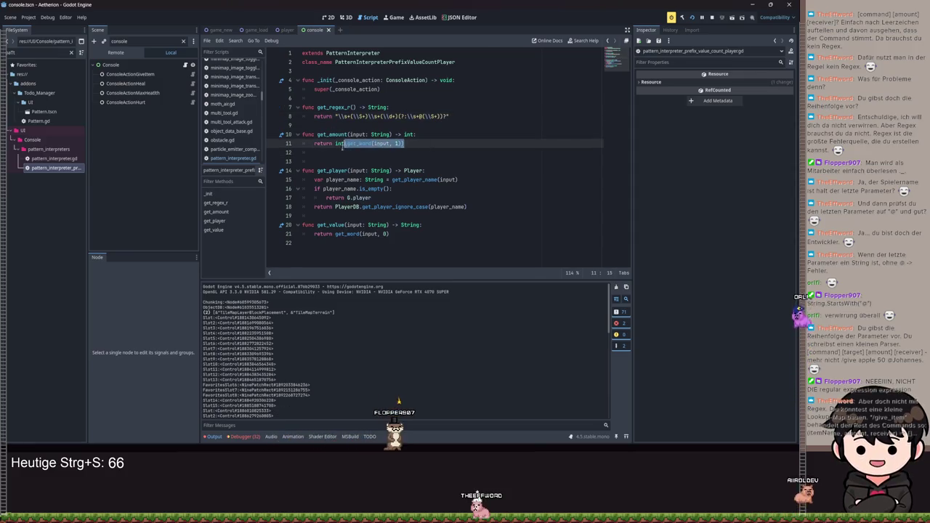
pyautogui.click(357, 143)
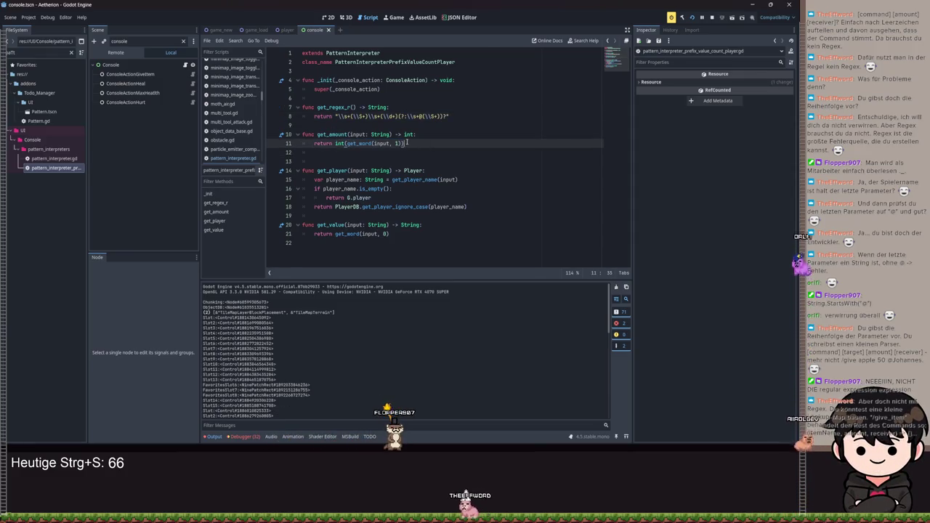
pyautogui.keyDown('ctrl'); pyautogui.click(356, 143); pyautogui.keyUp('ctrl')
pyautogui.scroll(-1, 356, 143)
pyautogui.moveTo(349, 225)
pyautogui.mouseDown()
pyautogui.moveTo(327, 207)
pyautogui.moveTo(316, 135)
pyautogui.mouseUp()
# Step: Write get_word's body: return empty when idx > words.size() - 1, otherwise return words[idx]
pyautogui.write('return')
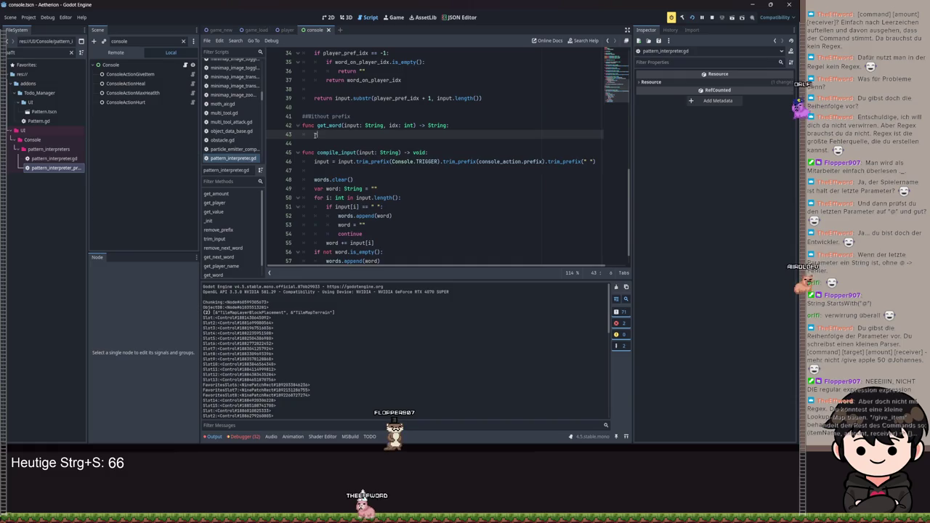
pyautogui.press('BackSpace')
pyautogui.press('BackSpace')
pyautogui.press('BackSpace')
pyautogui.write('if ')
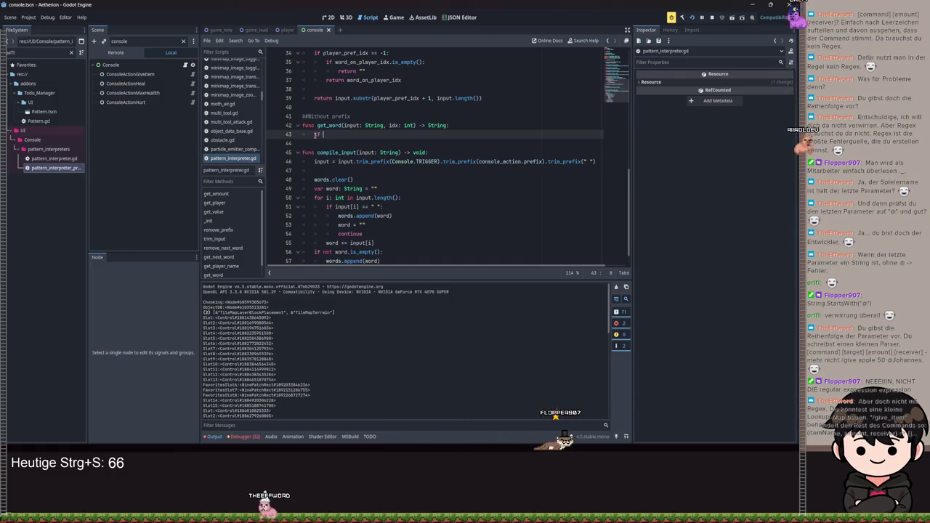
pyautogui.write('idx > words.size() - 1')
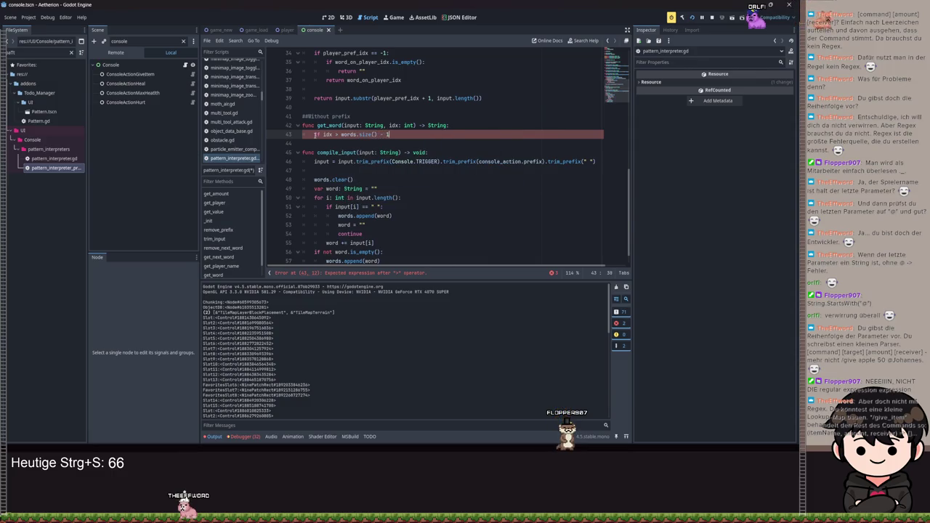
pyautogui.write(':')
pyautogui.press('Return')
pyautogui.write('return')
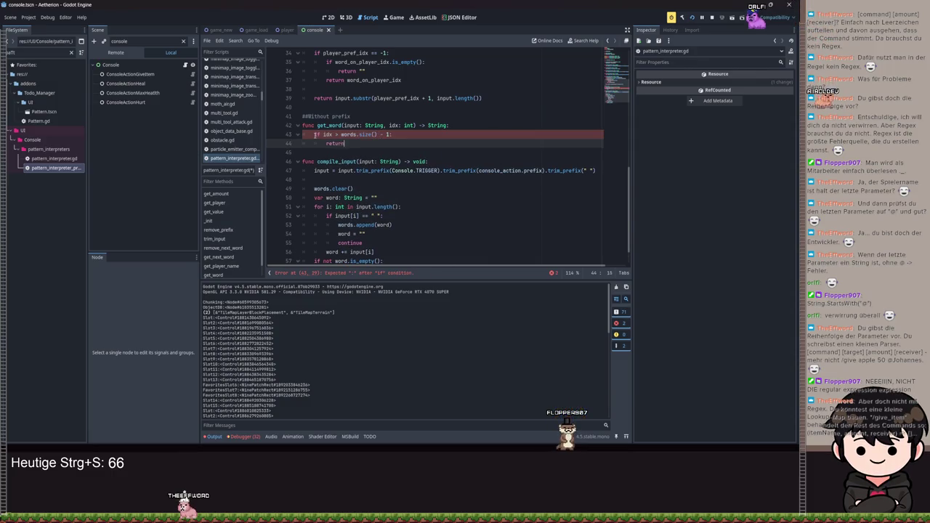
pyautogui.press('Return')
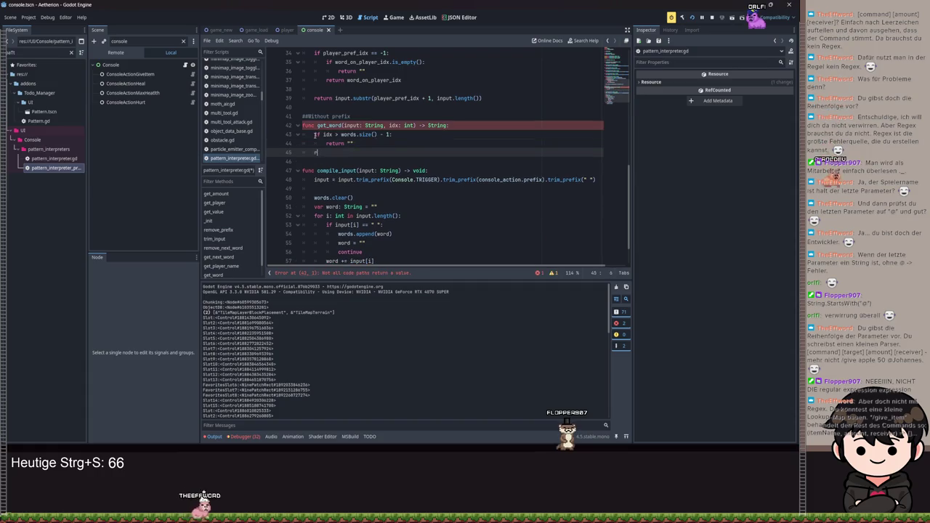
pyautogui.write('eturn words')
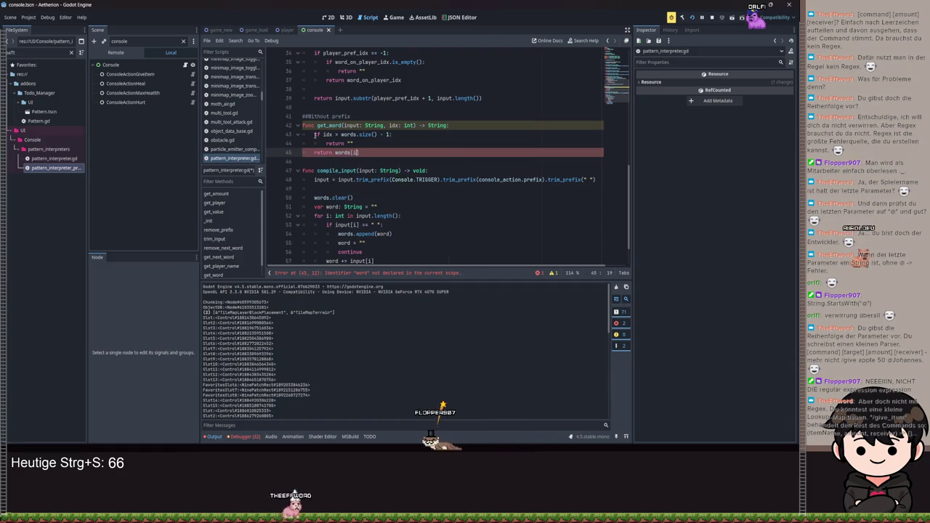
pyautogui.write('[idx')
# Step: Remove the input parameter from get_word and from get_amount's get_word(1) call, saving both
pyautogui.moveTo(345, 125); pyautogui.dragTo(390, 125)
pyautogui.press('BackSpace')
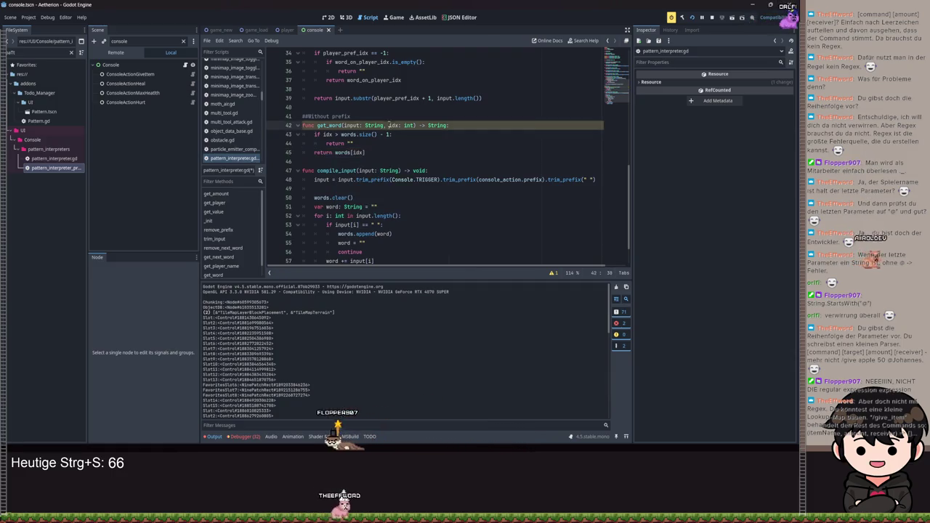
pyautogui.hotkey('ctrl', 's')
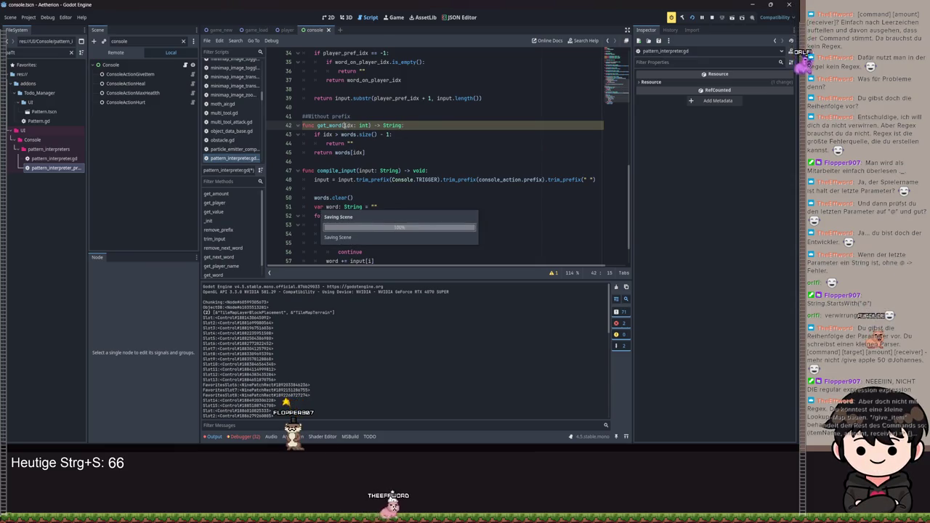
pyautogui.doubleClick(63, 168)
pyautogui.moveTo(347, 143); pyautogui.dragTo(372, 143)
pyautogui.press('BackSpace')
pyautogui.hotkey('ctrl', 's')
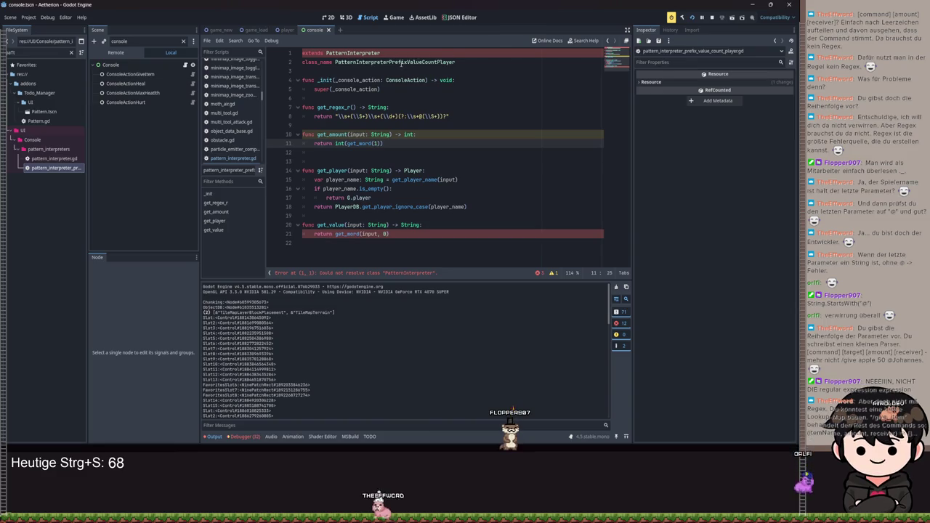
# Step: Make get_value return get_word(0) without the input argument, save, and go to get_player_name's definition
pyautogui.doubleClick(436, 63)
pyautogui.click(453, 63)
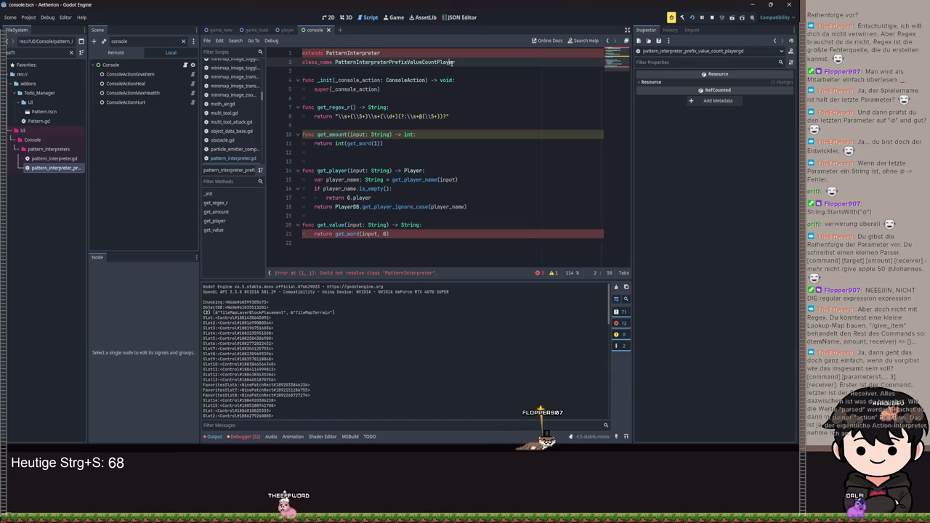
pyautogui.click(420, 143)
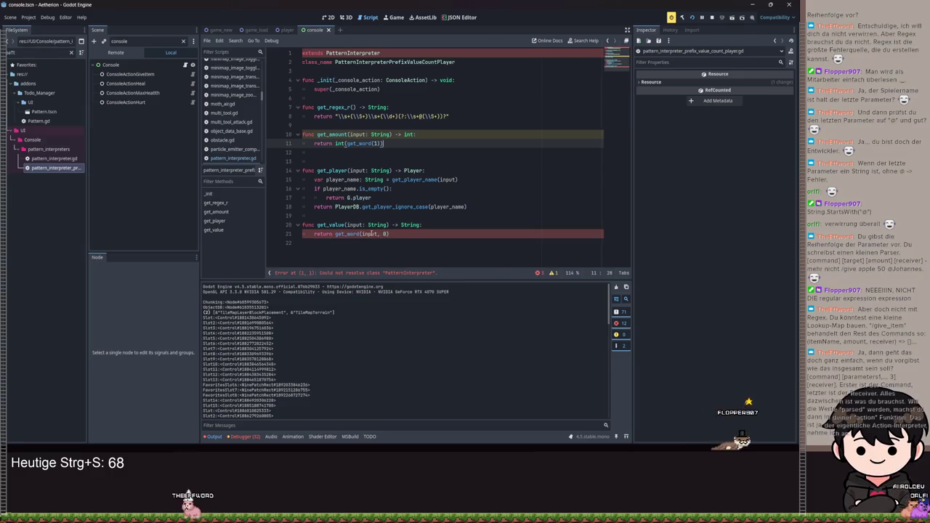
pyautogui.doubleClick(369, 234)
pyautogui.press('BackSpace')
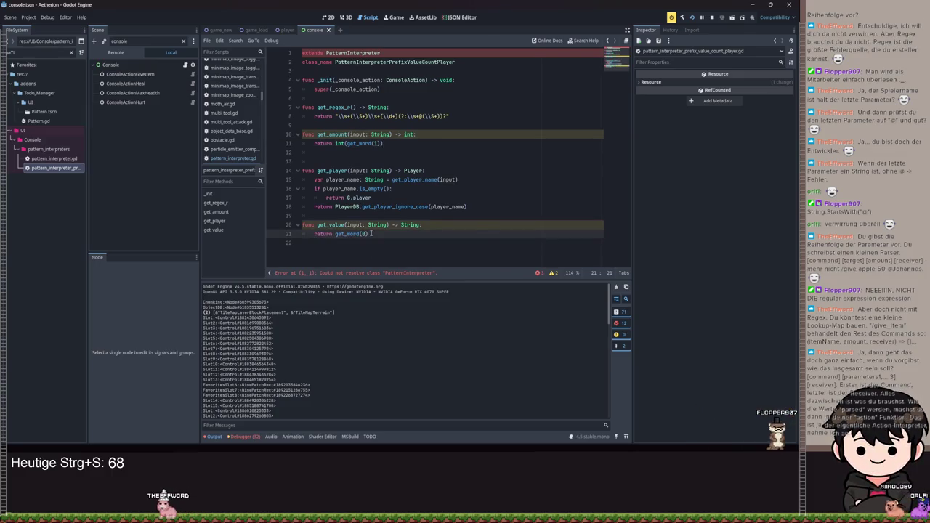
pyautogui.hotkey('ctrl', 's')
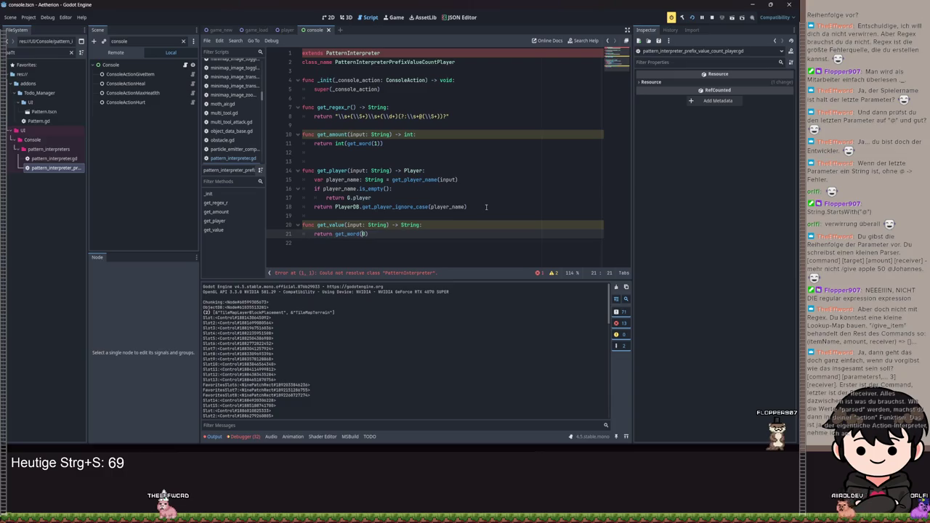
pyautogui.keyDown('ctrl'); pyautogui.click(412, 187); pyautogui.keyUp('ctrl')
pyautogui.moveTo(482, 225); pyautogui.dragTo(314, 160)
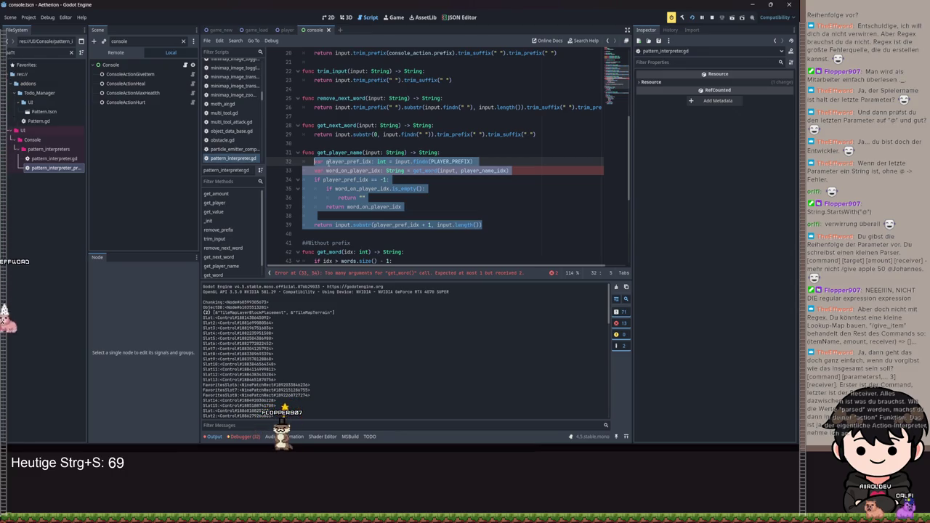
# Step: Try an idx parameter on the abstract get_amount and get_value, then undo and save
pyautogui.scroll(3, 397, 170)
pyautogui.scroll(-7, 397, 170)
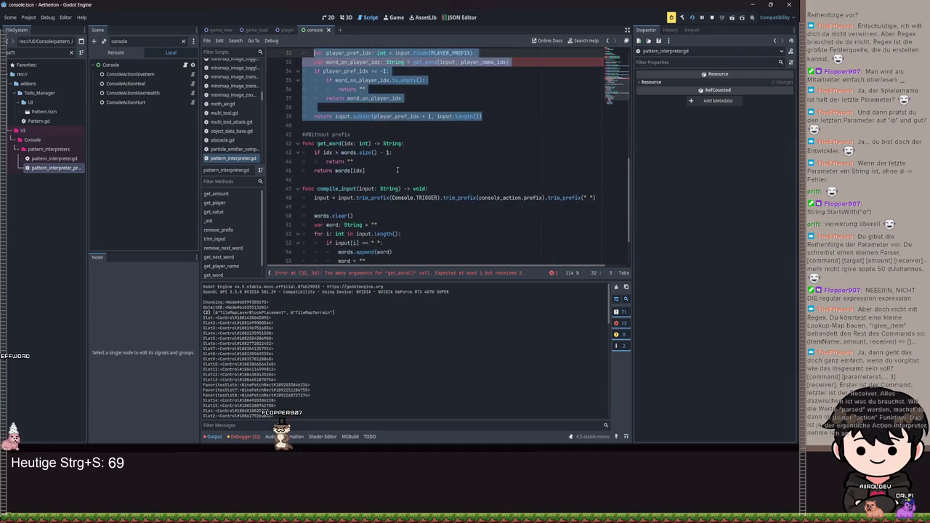
pyautogui.scroll(9, 397, 170)
pyautogui.click(410, 116)
pyautogui.click(420, 97)
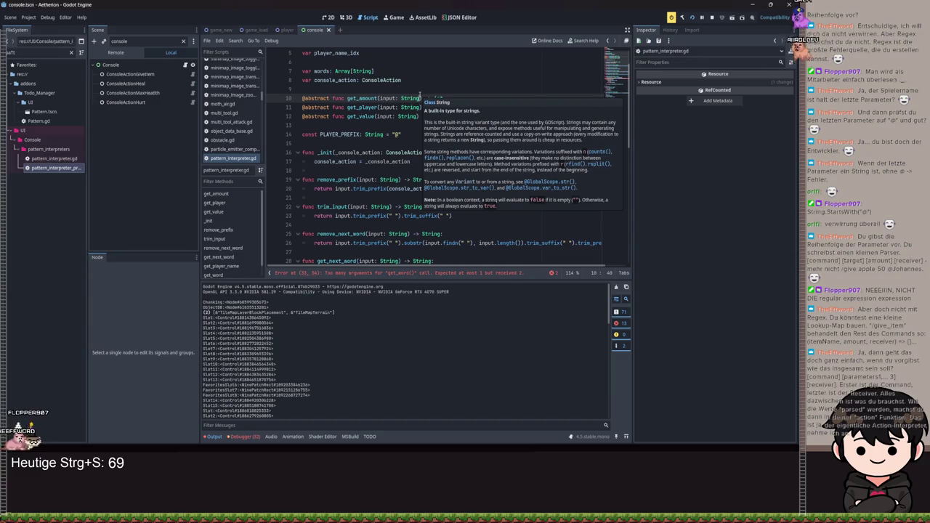
pyautogui.press('Right')
pyautogui.press('Right')
pyautogui.press('Left')
pyautogui.press('Left')
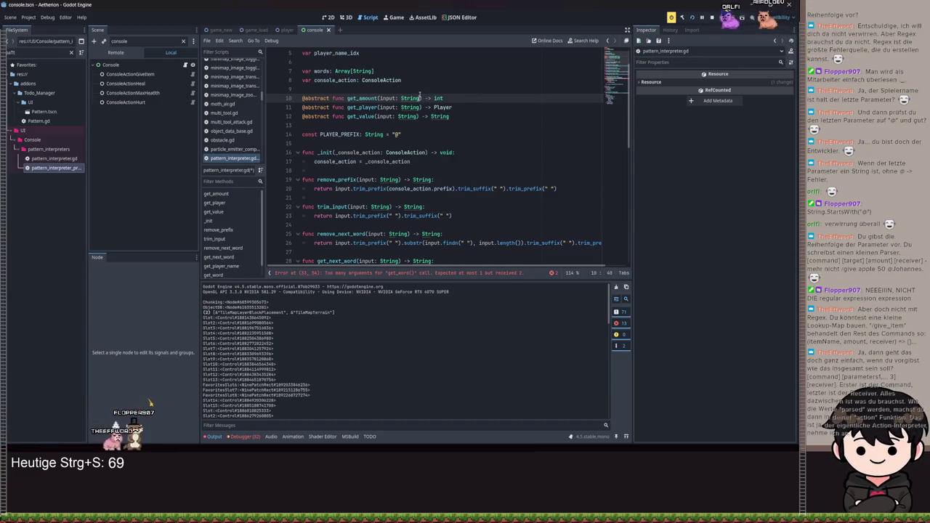
pyautogui.hotkey('ctrl', 'shift', 'Left')
pyautogui.hotkey('ctrl', 'shift', 'Left')
pyautogui.hotkey('ctrl', 'shift', 'Left')
pyautogui.press('BackSpace')
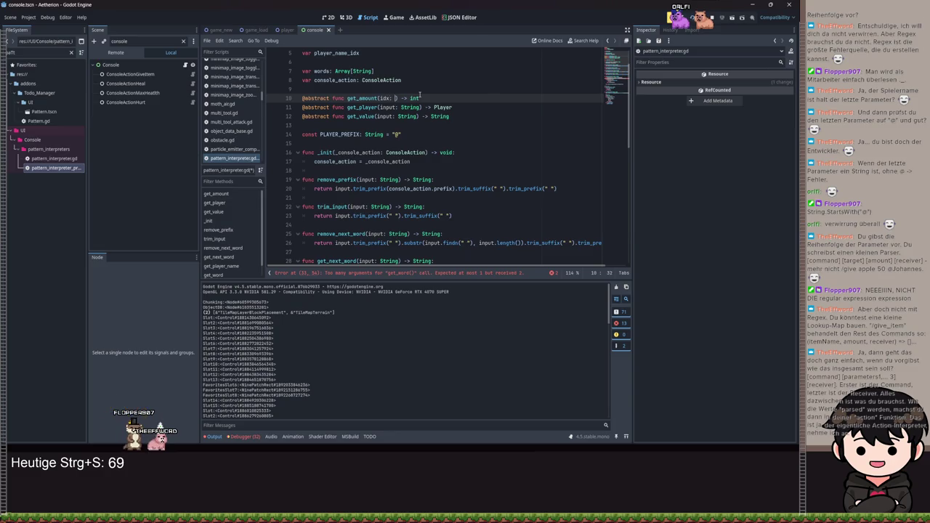
pyautogui.write('t')
pyautogui.press('Escape')
pyautogui.press('Down')
pyautogui.press('Down')
pyautogui.hotkey('ctrl', 'Right')
pyautogui.hotkey('ctrl', 'shift', 'Left')
pyautogui.hotkey('ctrl', 'shift', 'Left')
pyautogui.hotkey('ctrl', 'shift', 'Left')
pyautogui.write('idx:')
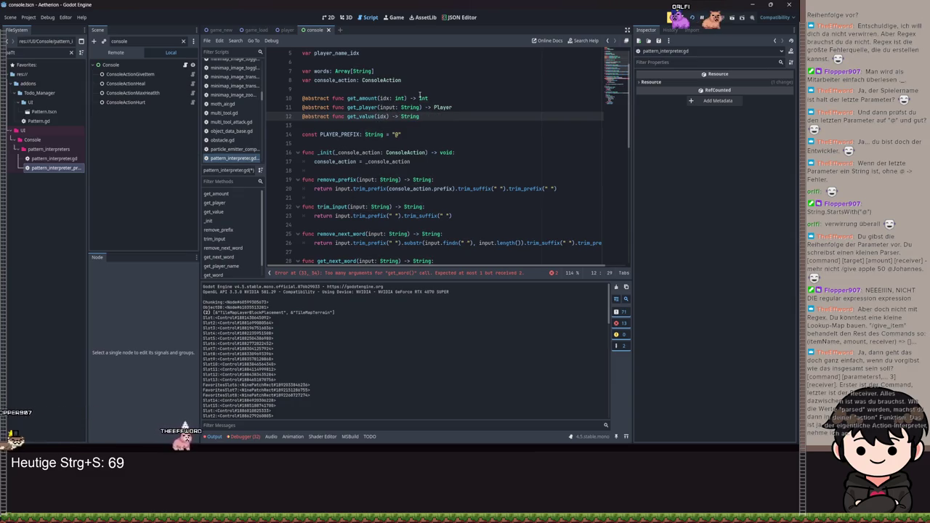
pyautogui.hotkey('ctrl', 'z')
pyautogui.hotkey('ctrl', 'z')
pyautogui.hotkey('ctrl', 'z')
pyautogui.scroll(1, 373, 96)
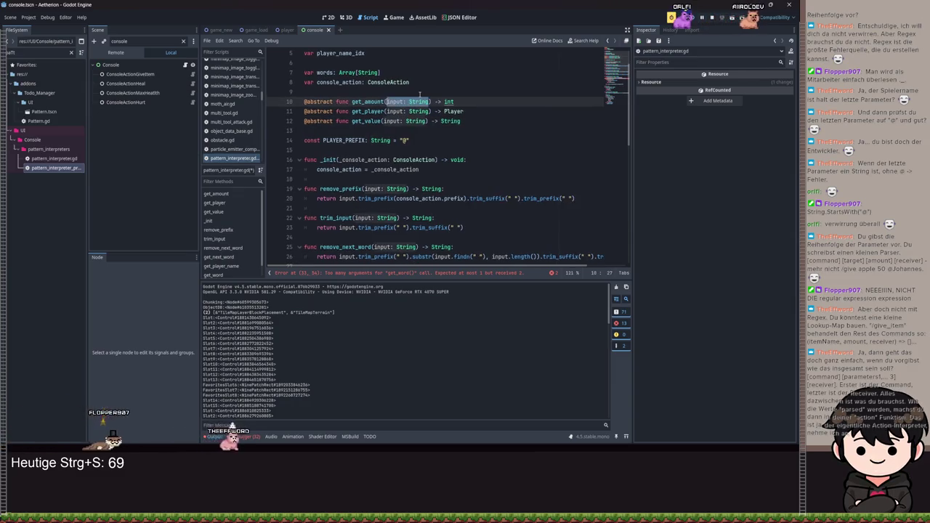
pyautogui.scroll(-2, 373, 96)
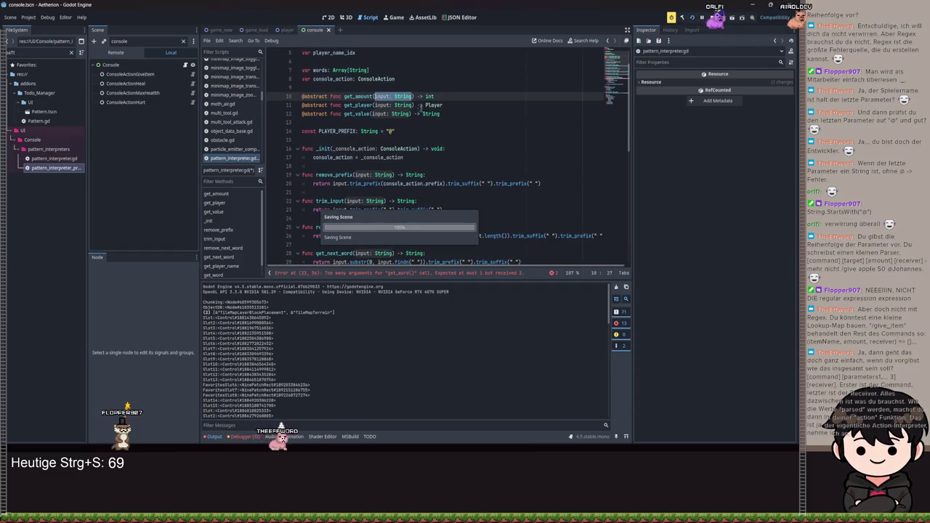
pyautogui.hotkey('ctrl', 's')
# Step: Delete input: String from the abstract get_amount, get_value and get_player declarations and save
pyautogui.press('BackSpace')
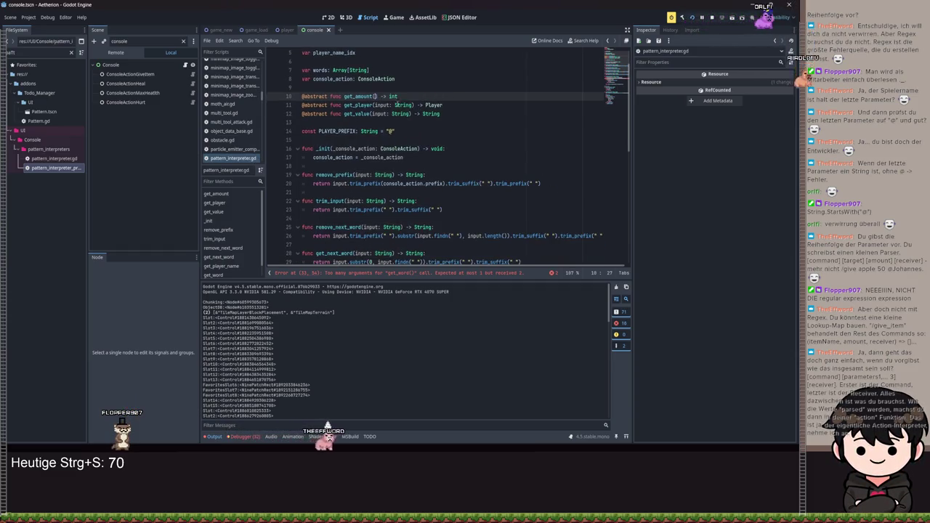
pyautogui.moveTo(410, 115); pyautogui.dragTo(369, 114)
pyautogui.press('BackSpace')
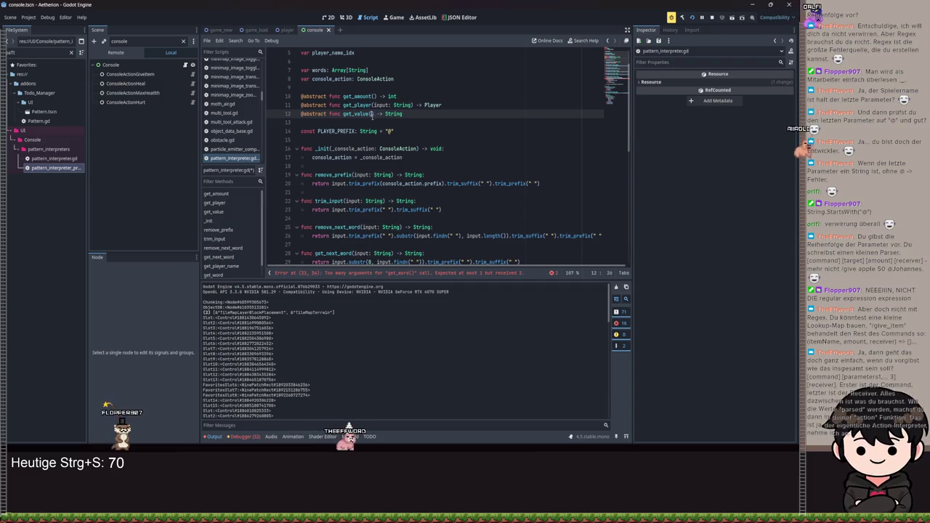
pyautogui.click(412, 104)
pyautogui.hotkey('ctrl', 's')
pyautogui.moveTo(412, 105); pyautogui.dragTo(370, 104)
pyautogui.press('BackSpace')
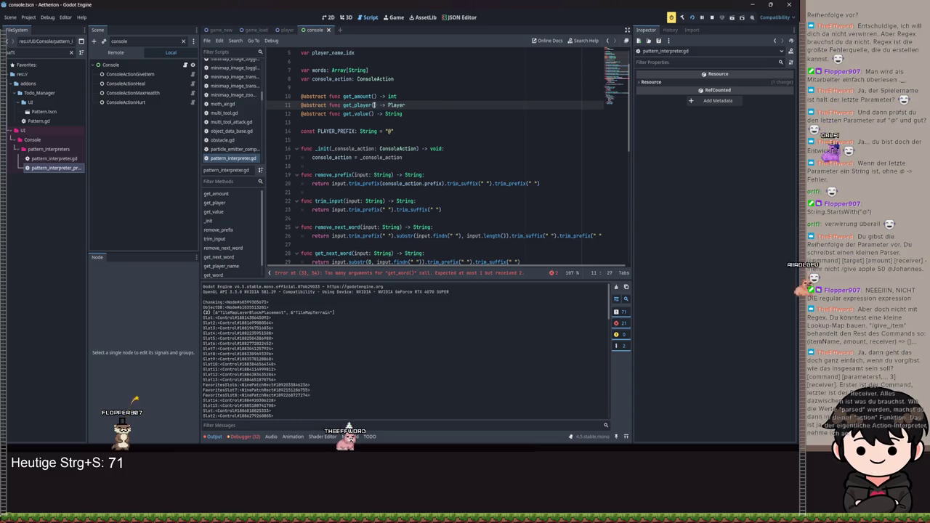
pyautogui.scroll(-2, 416, 148)
pyautogui.hotkey('ctrl', 's')
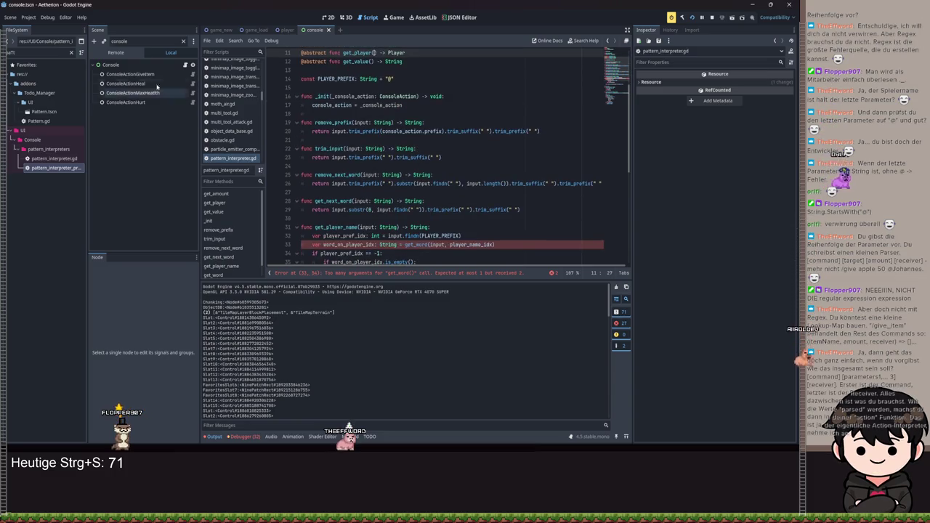
# Step: Open the PrefixValueCountPlayer script and remove input from its get_amount
pyautogui.doubleClick(58, 168)
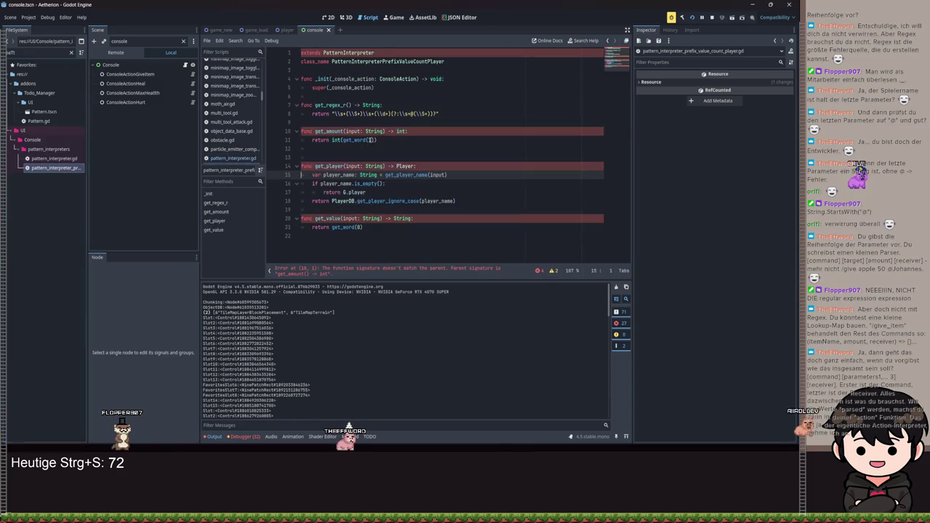
pyautogui.moveTo(383, 131); pyautogui.dragTo(345, 132)
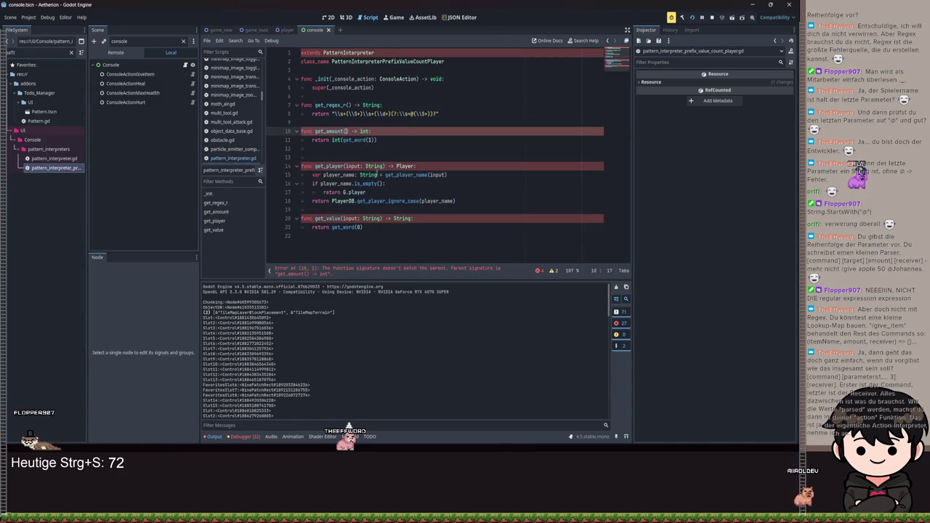
pyautogui.press('BackSpace')
pyautogui.moveTo(384, 167)
pyautogui.mouseDown()
pyautogui.moveTo(345, 166)
pyautogui.moveTo(440, 240)
pyautogui.mouseUp()
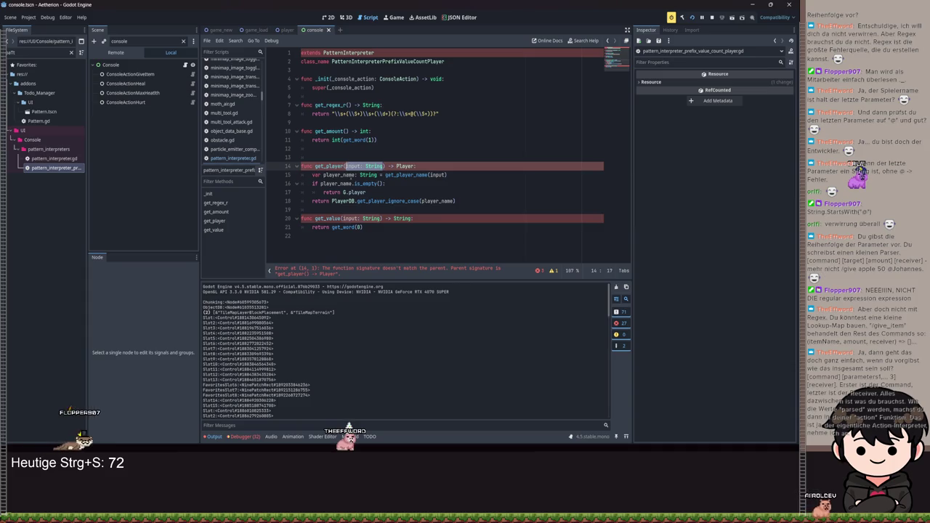
# Step: Remove input: String from the subclass's get_value and get_player, restoring over-deleted code, and save
pyautogui.press('BackSpace')
pyautogui.hotkey('ctrl', 'z')
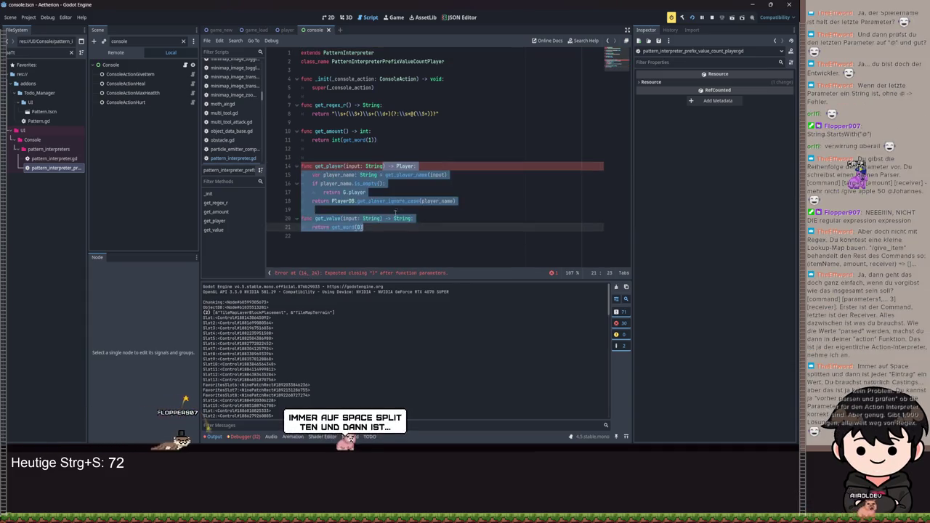
pyautogui.click(348, 218)
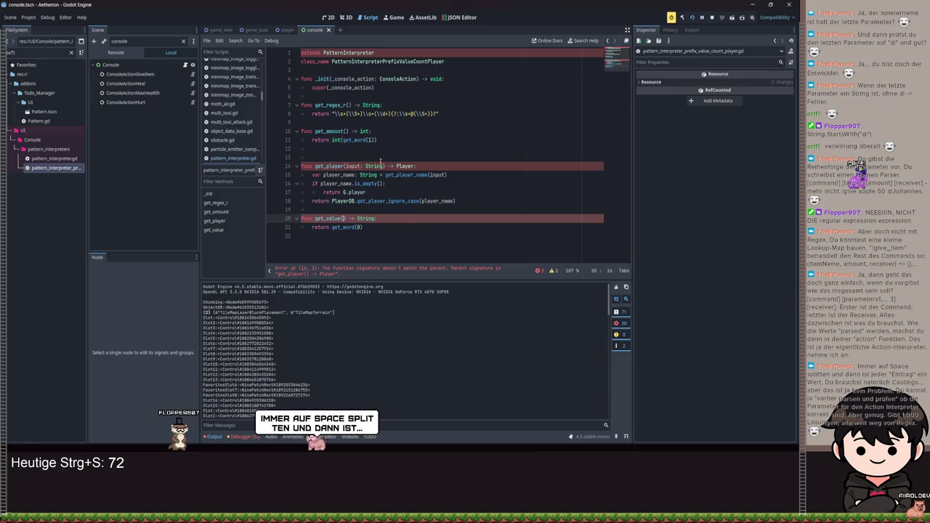
pyautogui.press('BackSpace')
pyautogui.moveTo(384, 166); pyautogui.dragTo(346, 166)
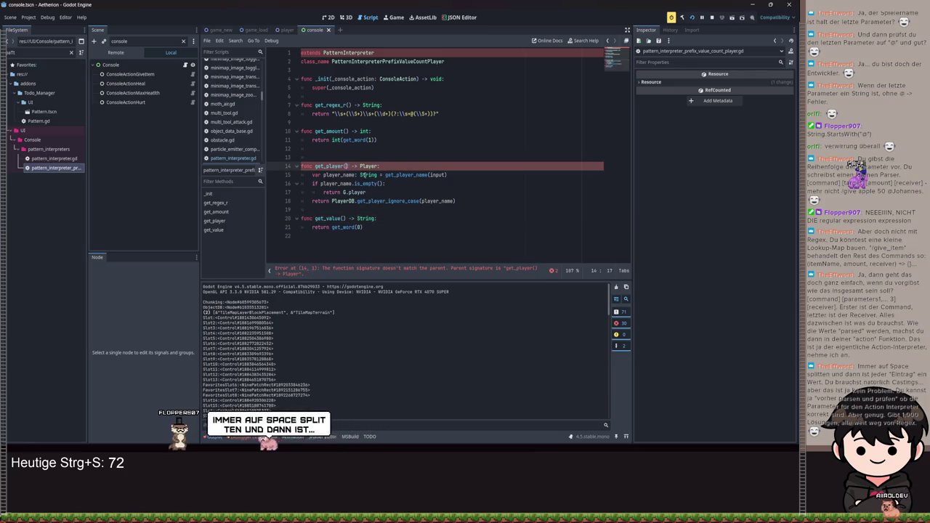
pyautogui.press('BackSpace')
pyautogui.hotkey('ctrl', 's')
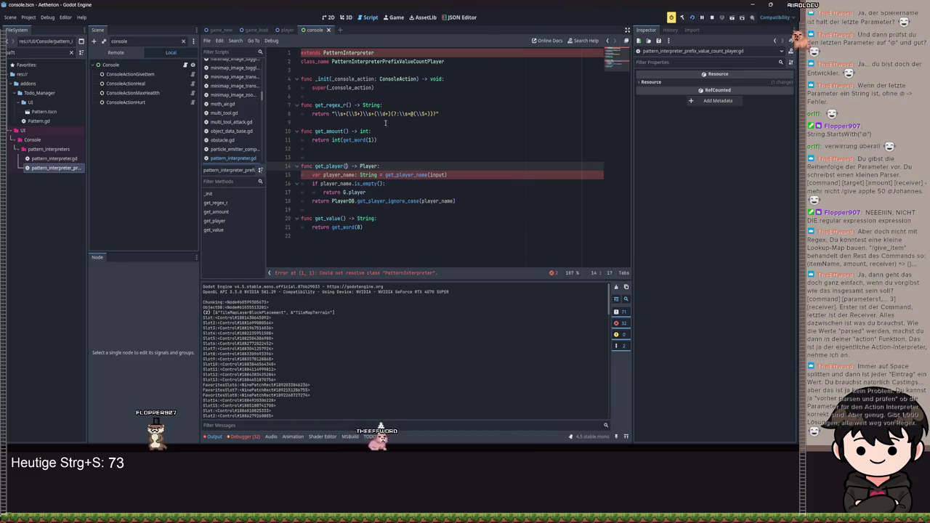
pyautogui.keyDown('ctrl'); pyautogui.click(345, 55); pyautogui.keyUp('ctrl')
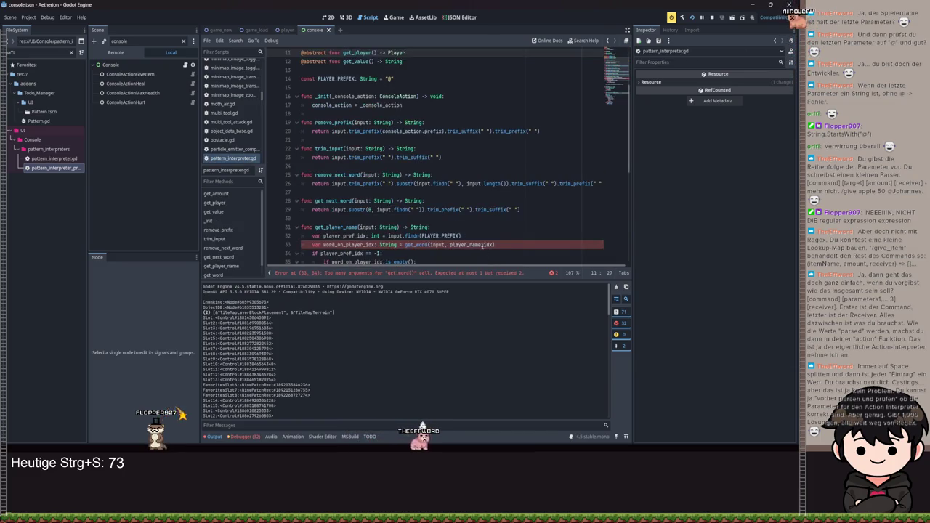
# Step: Give the abstract get_amount and get_value an idx: int parameter and save
pyautogui.scroll(3, 384, 111)
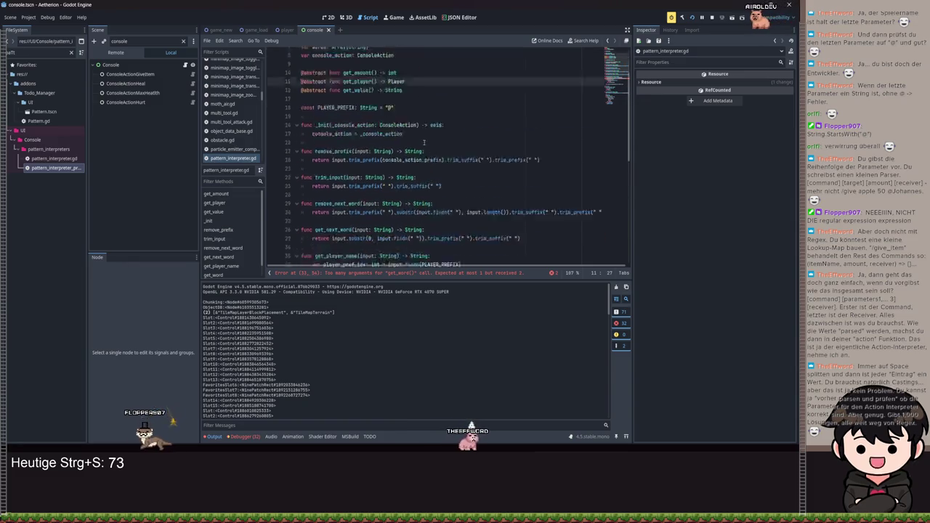
pyautogui.scroll(-3, 423, 148)
pyautogui.scroll(4, 424, 148)
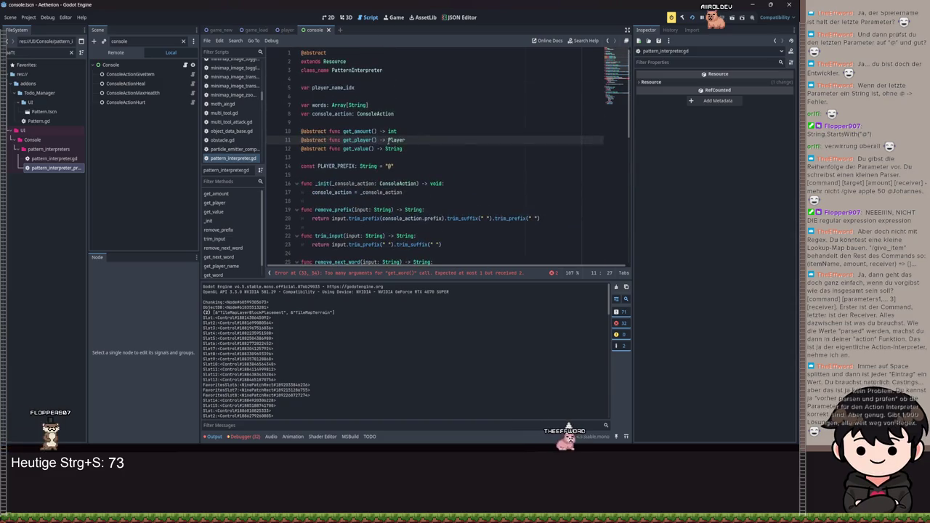
pyautogui.click(374, 131)
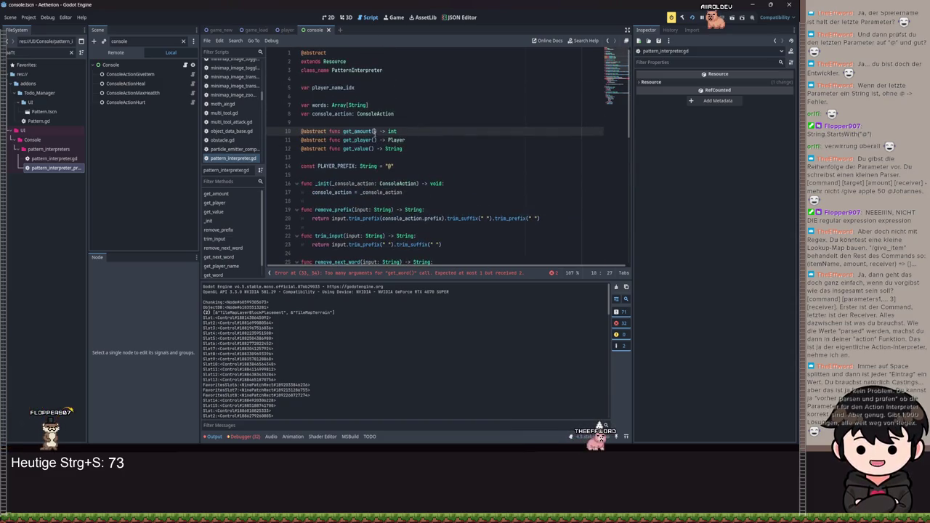
pyautogui.write('idx: int')
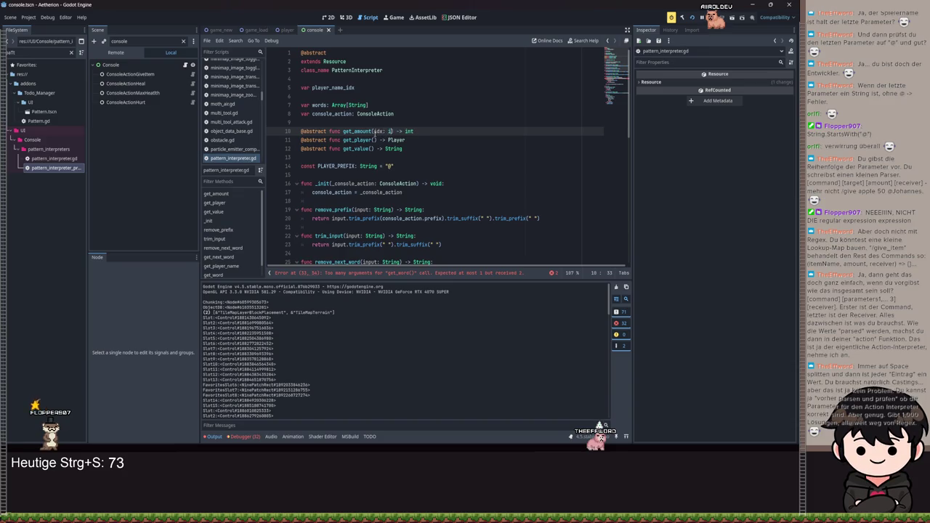
pyautogui.press('Escape')
pyautogui.press('Down')
pyautogui.press('Down')
pyautogui.hotkey('ctrl', 'Left')
pyautogui.hotkey('ctrl', 'Left')
pyautogui.hotkey('ctrl', 'Left')
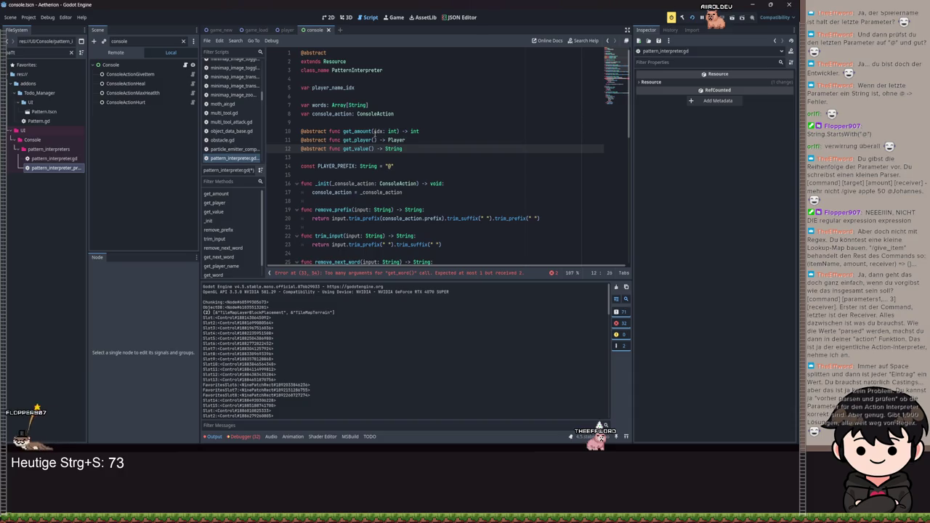
pyautogui.write('idx:')
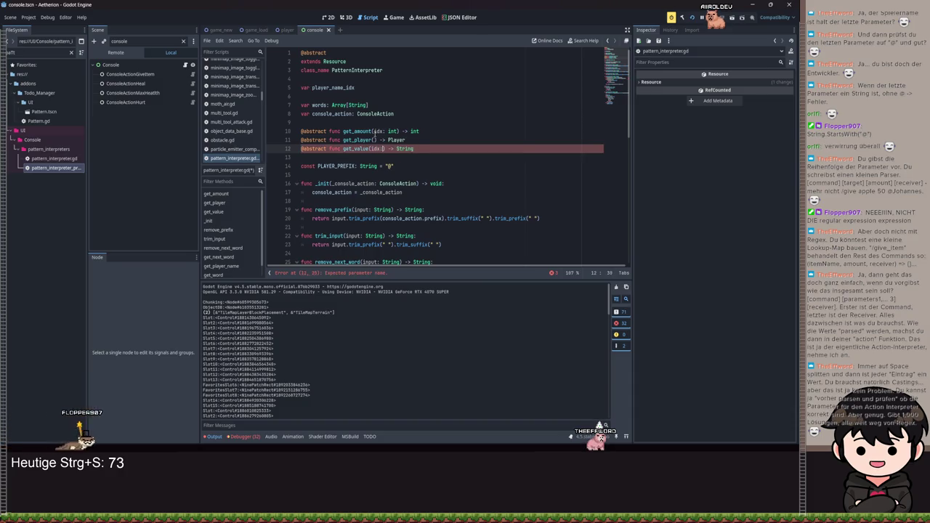
pyautogui.write(' int')
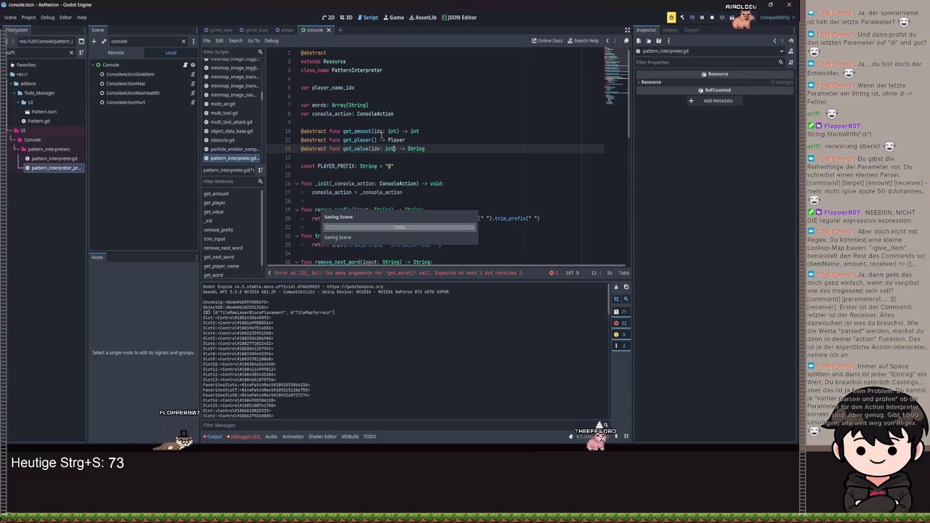
pyautogui.scroll(-7, 414, 157)
pyautogui.hotkey('ctrl', 's')
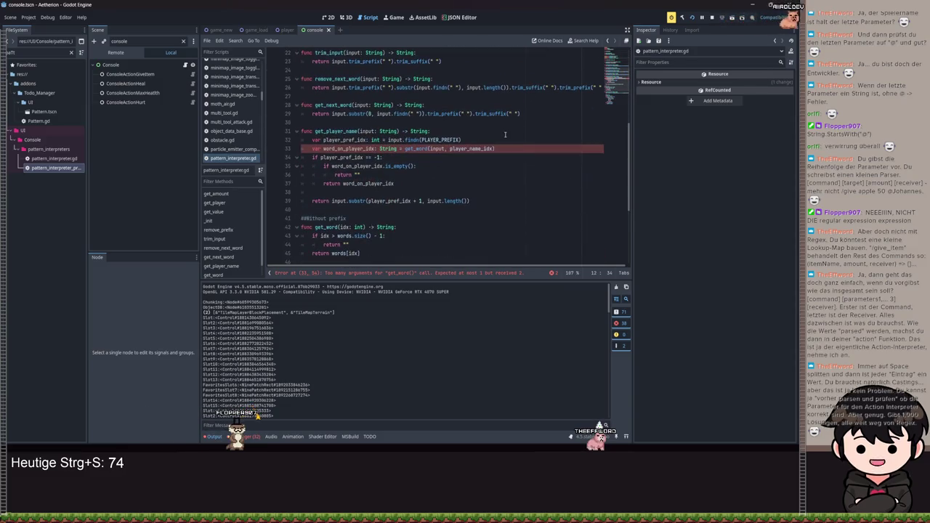
# Step: Reopen pattern_interpreter_prefix_value_count_player.gd from the FileSystem dock
pyautogui.scroll(7, 433, 148)
pyautogui.doubleClick(359, 148)
pyautogui.scroll(-12, 371, 149)
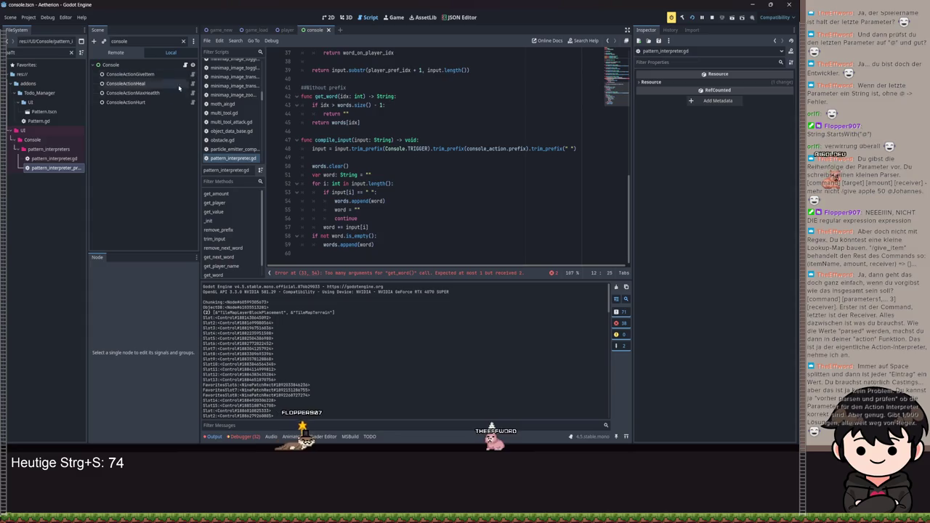
pyautogui.doubleClick(73, 170)
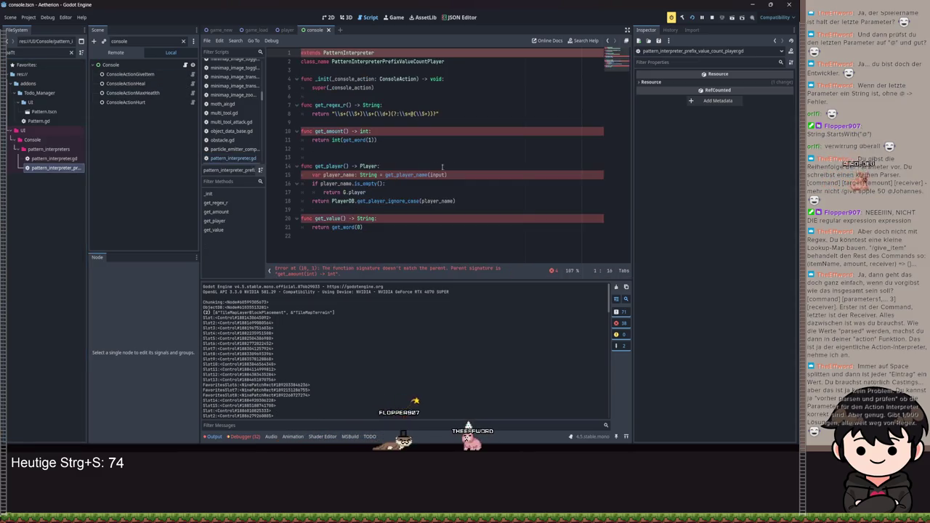
# Step: Add an idx: int parameter to the subclass's get_amount and get_value and save
pyautogui.click(378, 142)
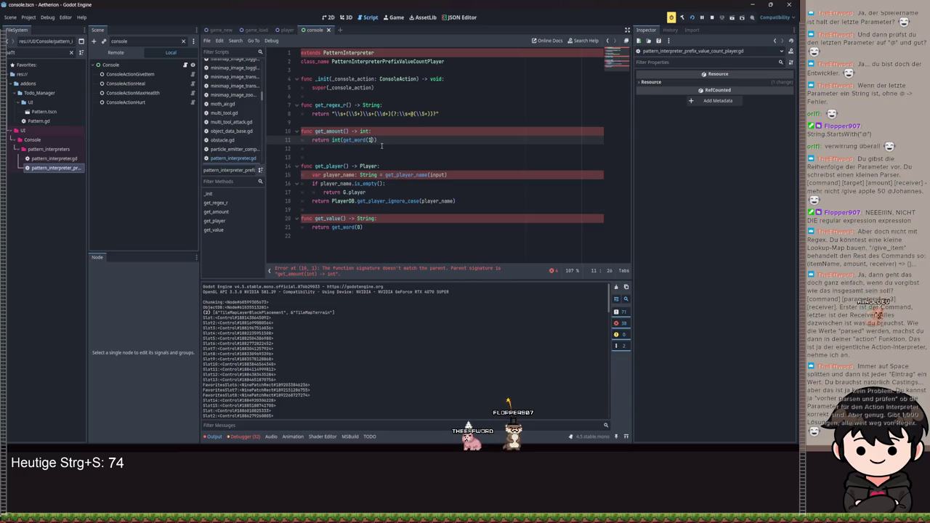
pyautogui.click(346, 131)
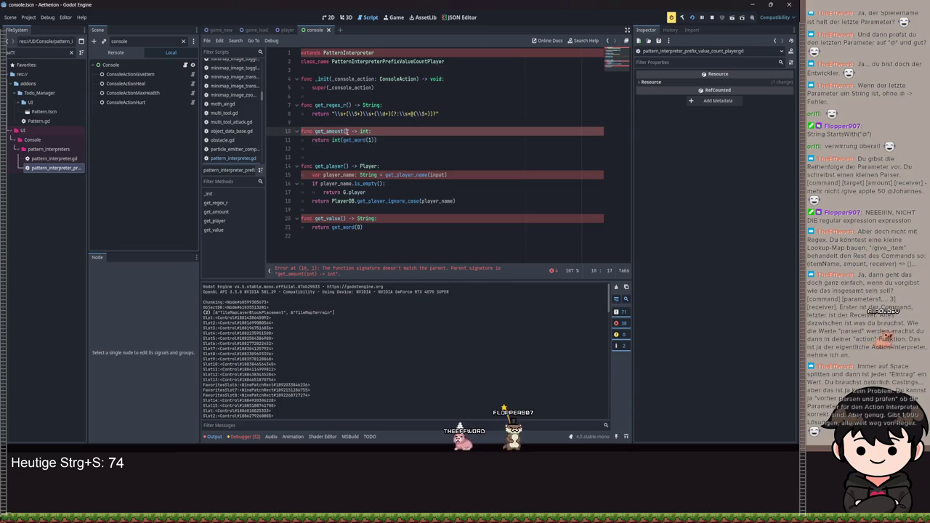
pyautogui.write('idx: itn')
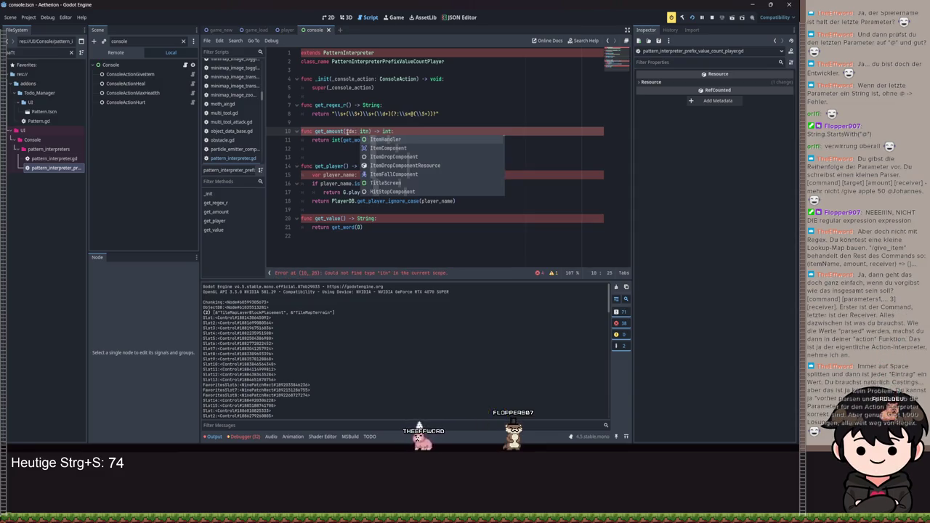
pyautogui.write('t')
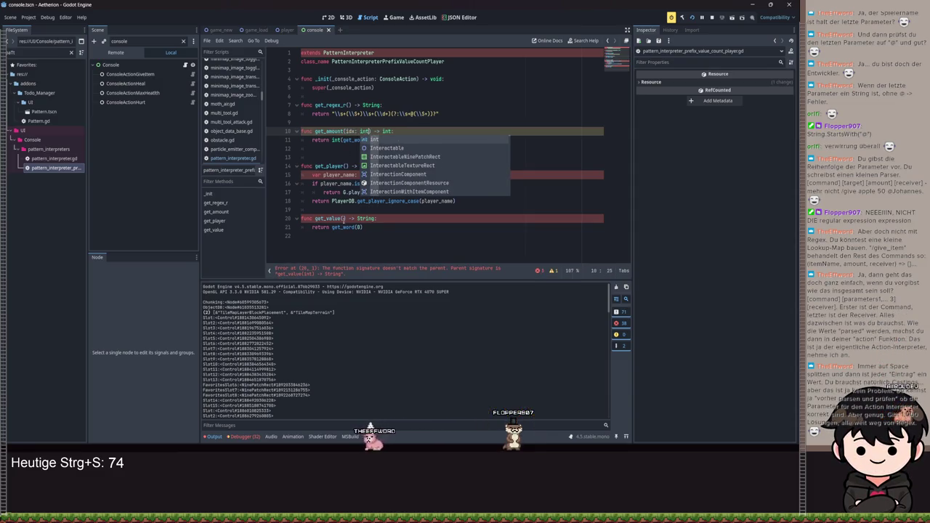
pyautogui.click(342, 219)
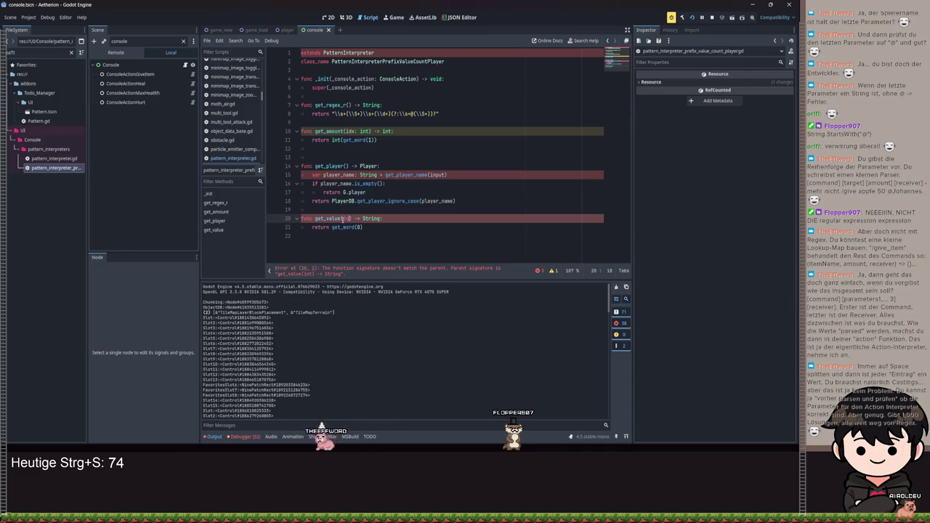
pyautogui.write('x: int')
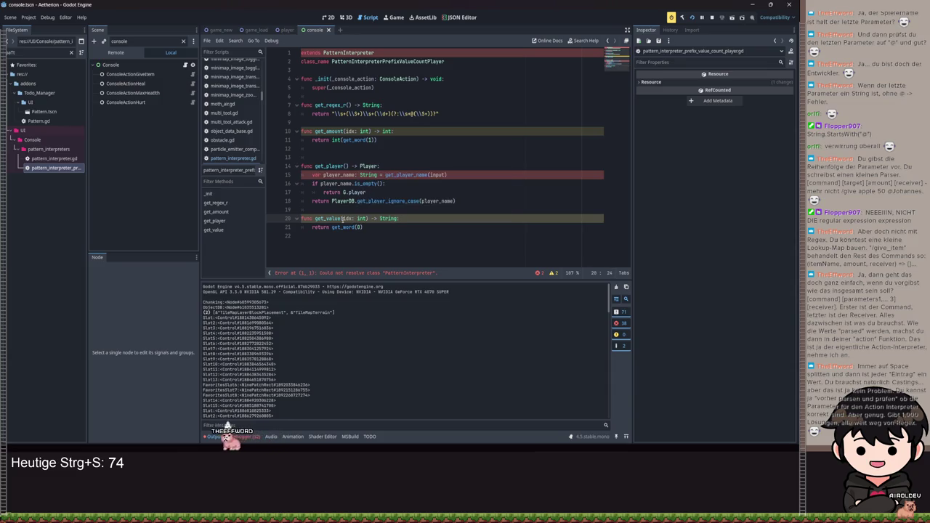
pyautogui.click(361, 228)
pyautogui.write('+ id')
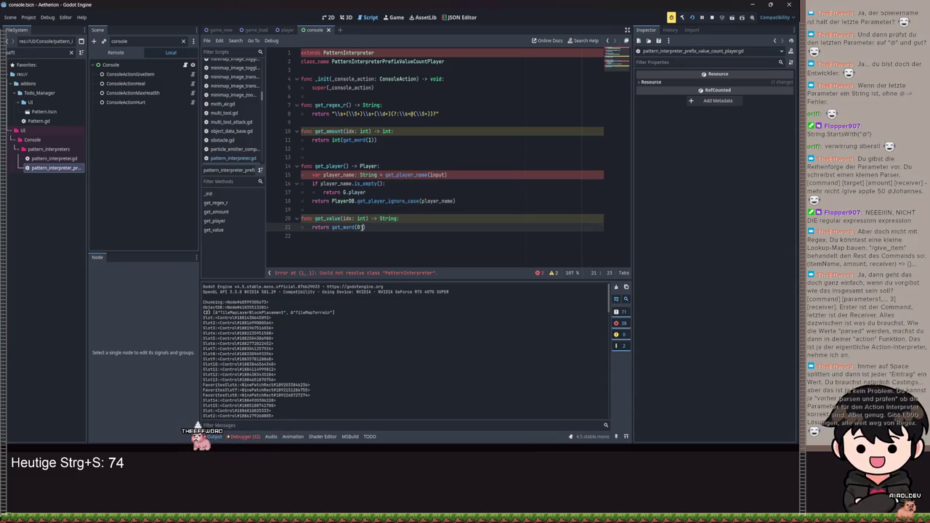
pyautogui.write('x')
pyautogui.click(369, 139)
pyautogui.write('x')
pyautogui.press('Escape')
pyautogui.hotkey('ctrl', 's')
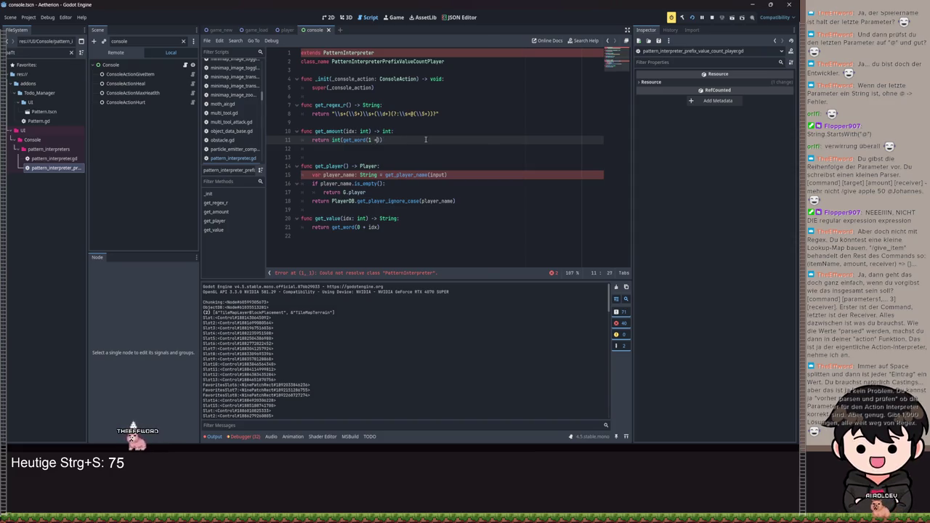
# Step: Remove the added idx term from get_value's return, rename the parameters to _idx, and save
pyautogui.moveTo(378, 227); pyautogui.dragTo(364, 227)
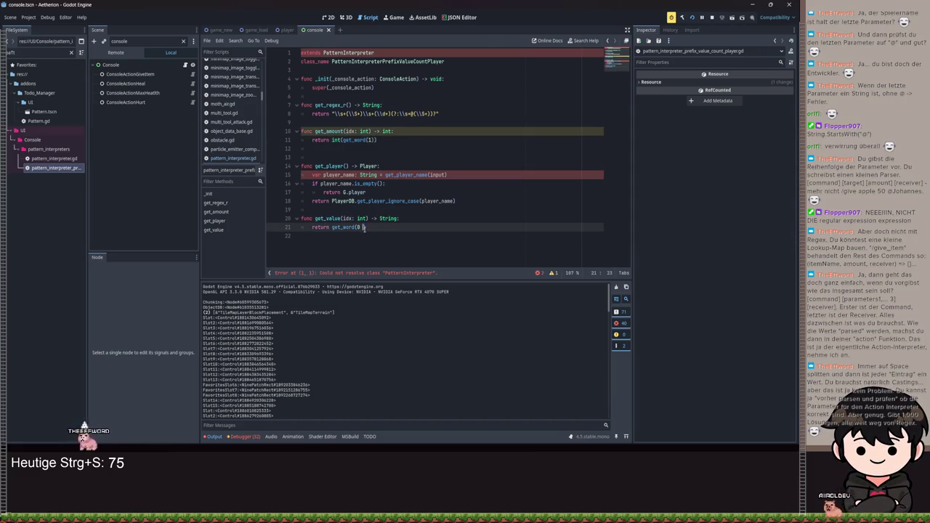
pyautogui.hotkey('ctrl', 's')
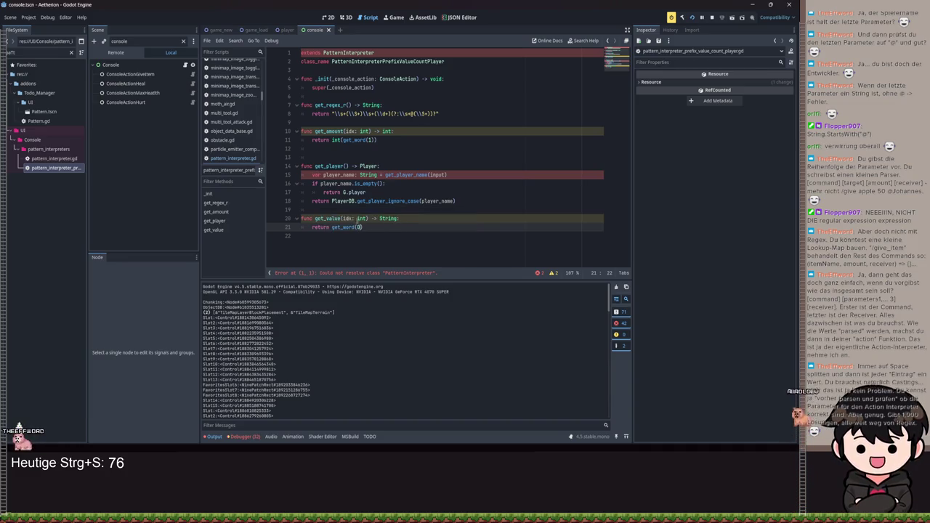
pyautogui.click(343, 218)
pyautogui.write('_')
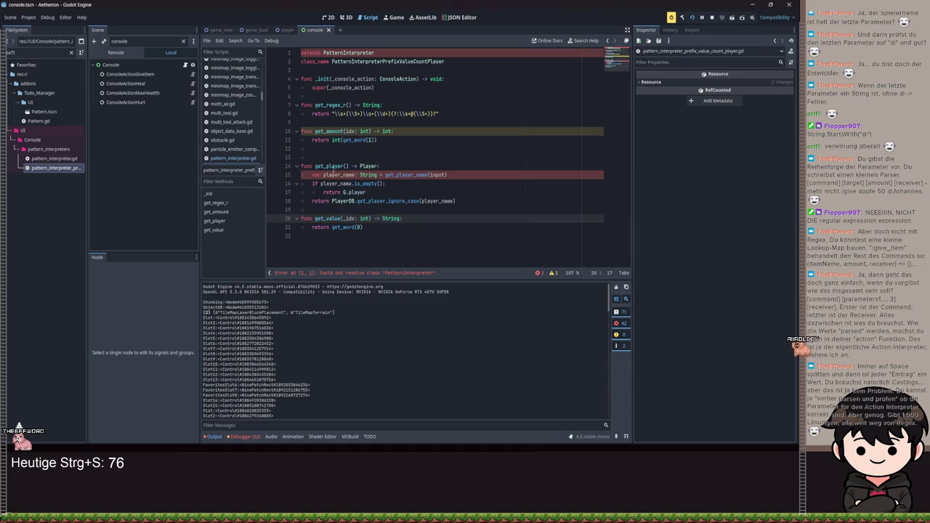
pyautogui.click(345, 131)
pyautogui.write('_')
pyautogui.hotkey('ctrl', 's')
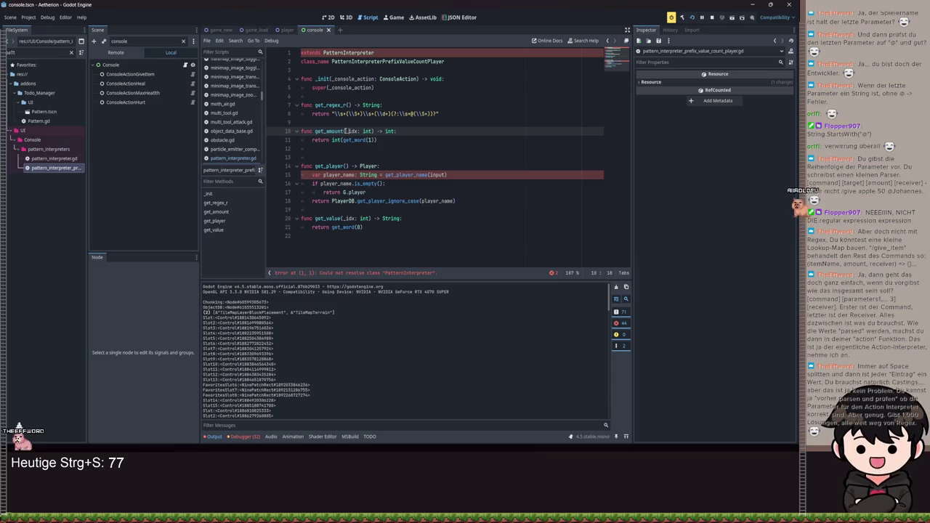
# Step: Jump to get_player_name's definition in the base PatternInterpreter script
pyautogui.click(364, 140)
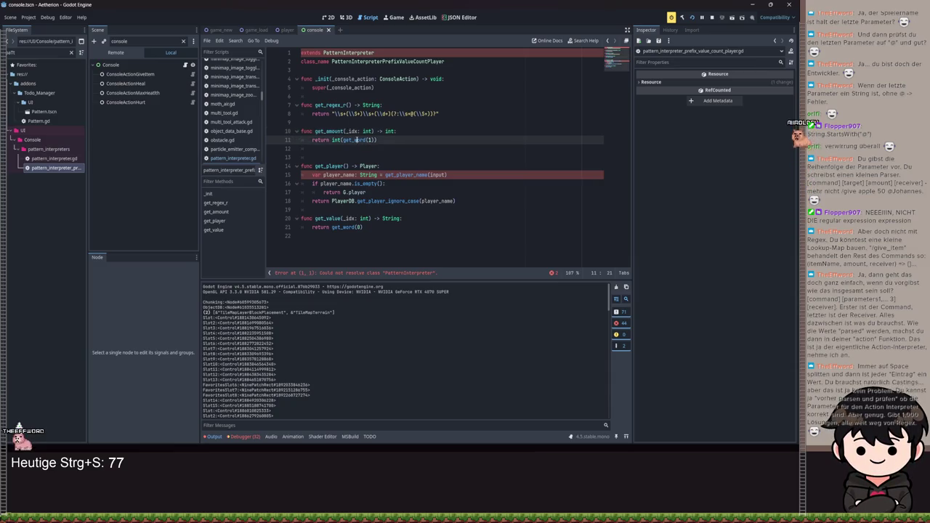
pyautogui.click(371, 139)
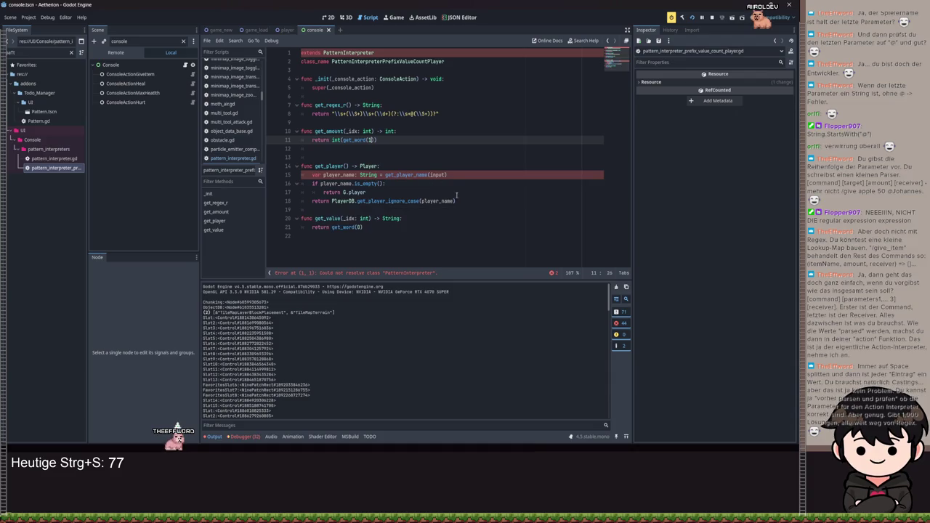
pyautogui.keyDown('ctrl'); pyautogui.click(416, 176); pyautogui.keyUp('ctrl')
pyautogui.moveTo(470, 228)
pyautogui.mouseDown()
pyautogui.moveTo(319, 183)
pyautogui.moveTo(313, 166)
pyautogui.mouseUp()
pyautogui.scroll(-3, 491, 170)
pyautogui.scroll(2, 490, 171)
pyautogui.scroll(7, 393, 95)
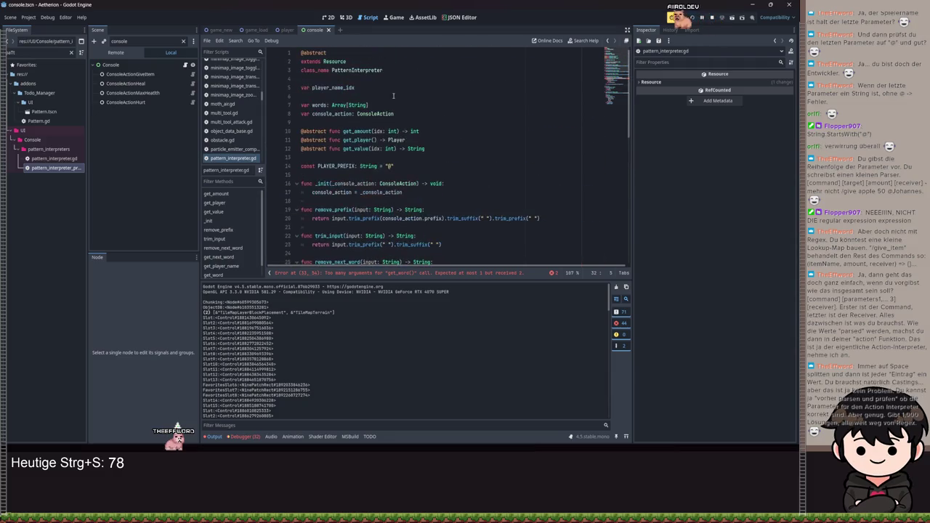
# Step: Delete the player_name_idx variable declaration and save
pyautogui.click(366, 88)
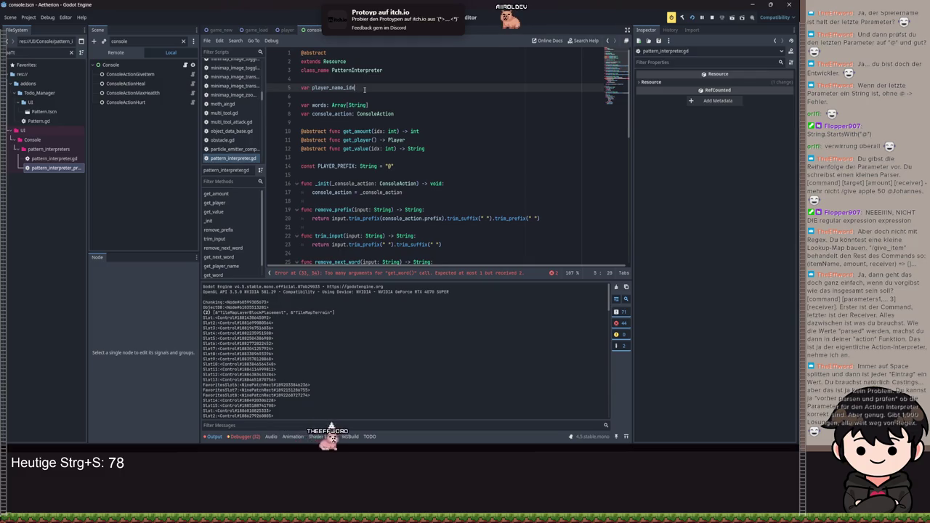
pyautogui.hotkey('ctrl', 'z')
pyautogui.scroll(-5, 440, 193)
pyautogui.hotkey('ctrl', 's')
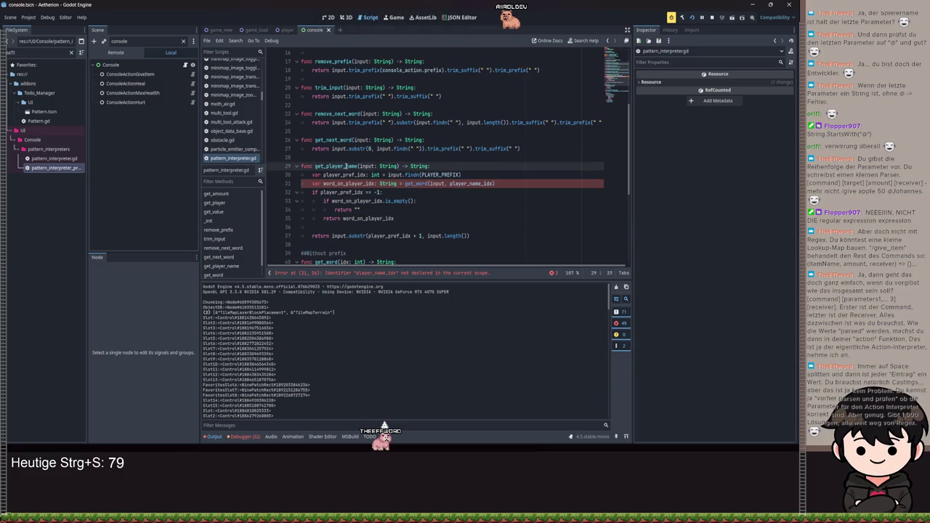
# Step: Delete the whole get_player_name function from pattern_interpreter.gd and save
pyautogui.moveTo(399, 166); pyautogui.dragTo(358, 166)
pyautogui.press('BackSpace')
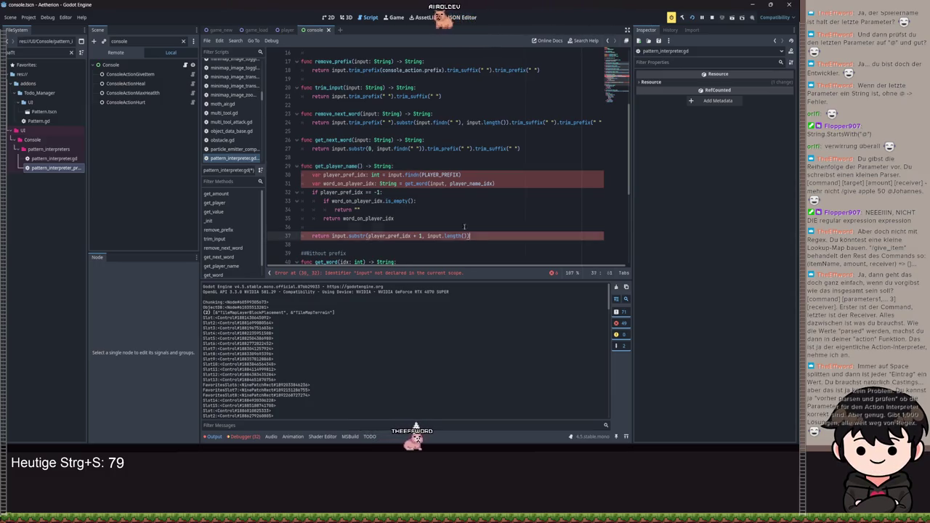
pyautogui.moveTo(481, 236); pyautogui.dragTo(284, 165)
pyautogui.scroll(2, 410, 177)
pyautogui.press('BackSpace')
pyautogui.press('BackSpace')
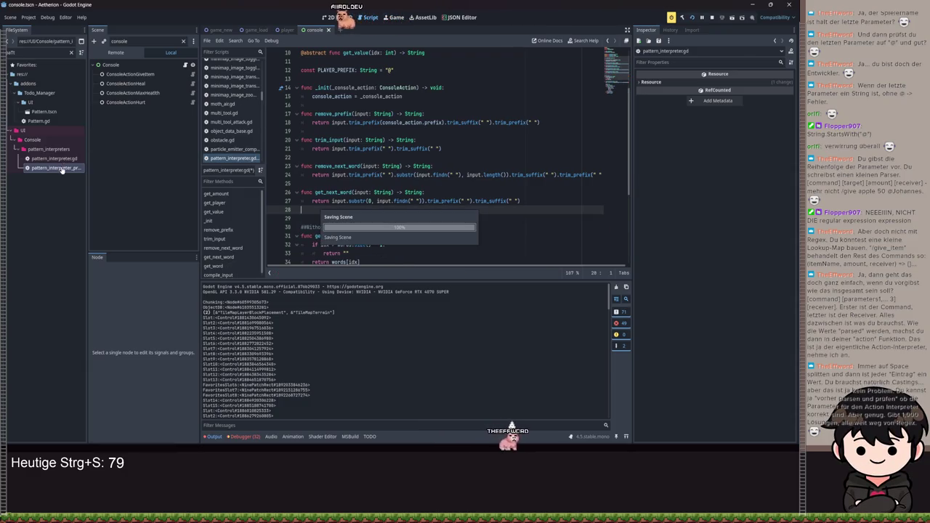
pyautogui.hotkey('ctrl', 's')
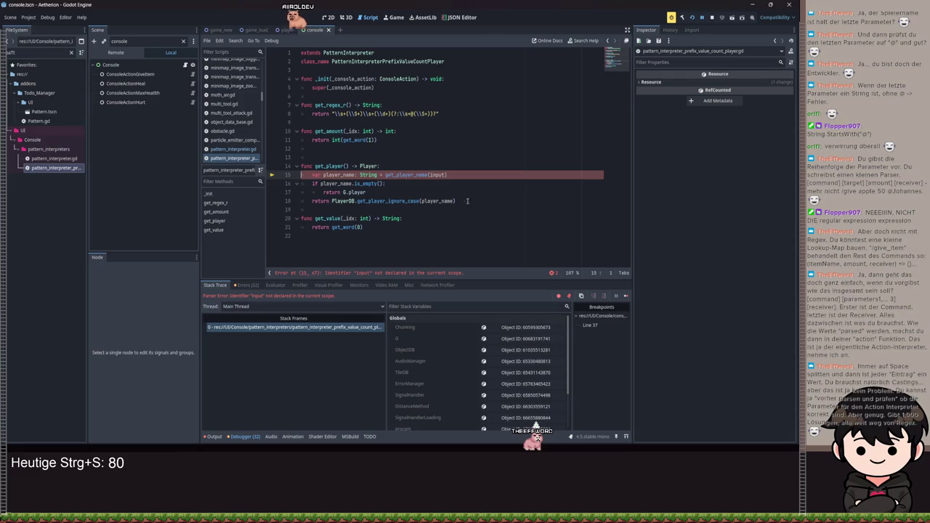
pyautogui.moveTo(447, 174); pyautogui.dragTo(387, 174)
pyautogui.write('g')
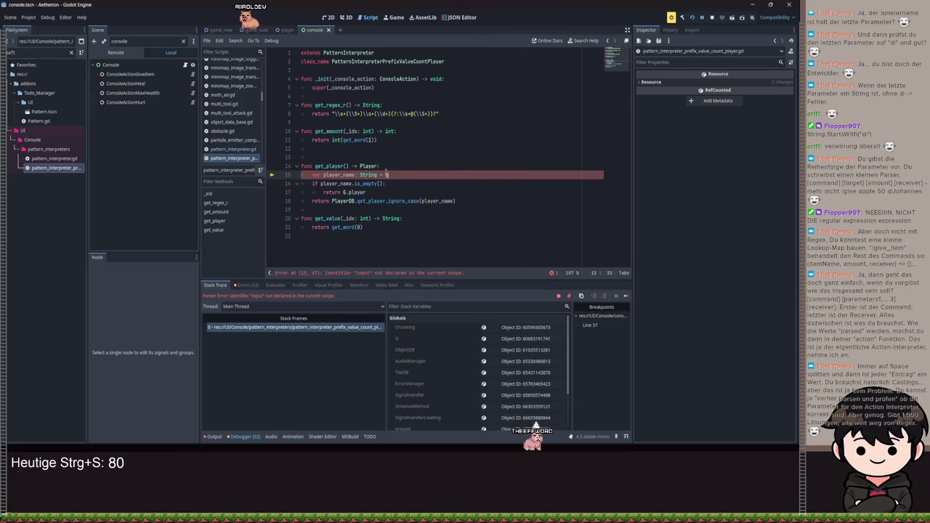
pyautogui.write('et_word(')
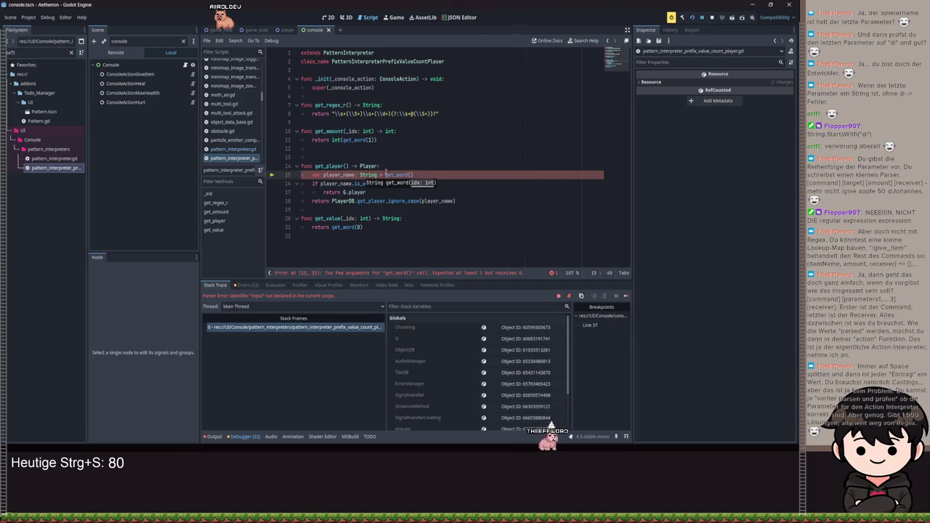
pyautogui.hotkey('ctrl', 'z')
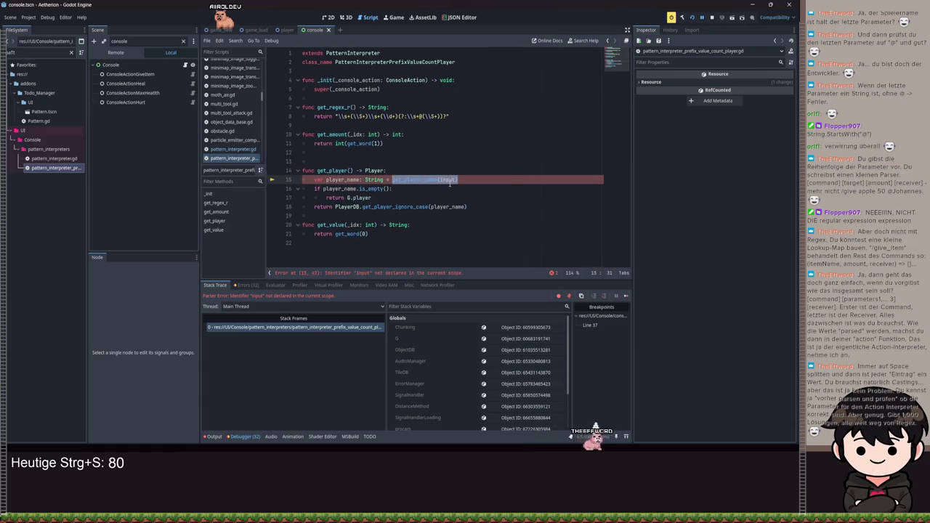
pyautogui.hotkey('ctrl', 'z')
pyautogui.doubleClick(437, 174)
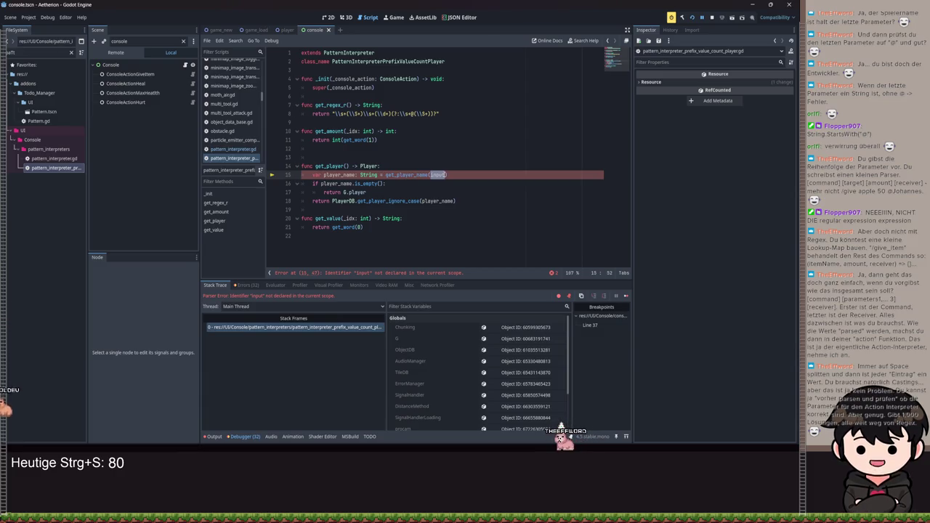
pyautogui.moveTo(479, 202); pyautogui.dragTo(479, 185)
pyautogui.click(479, 183)
pyautogui.click(371, 200)
pyautogui.click(473, 195)
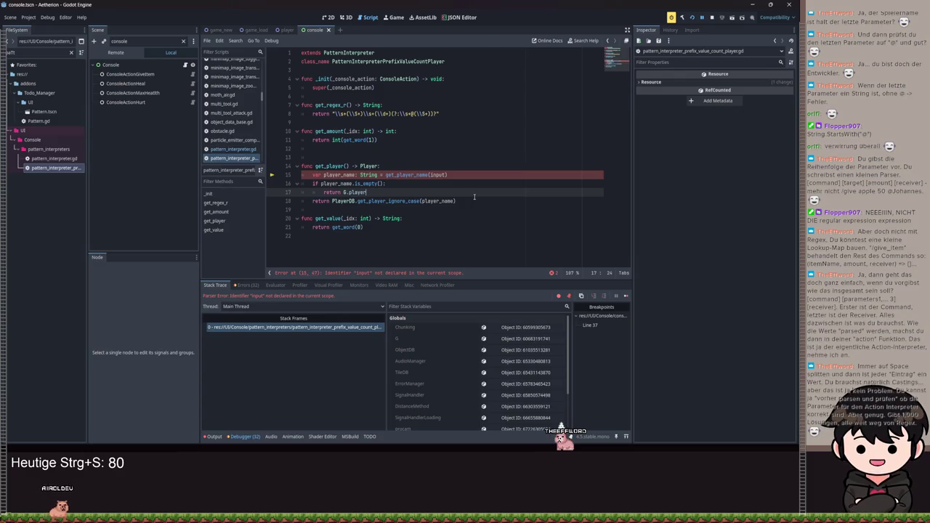